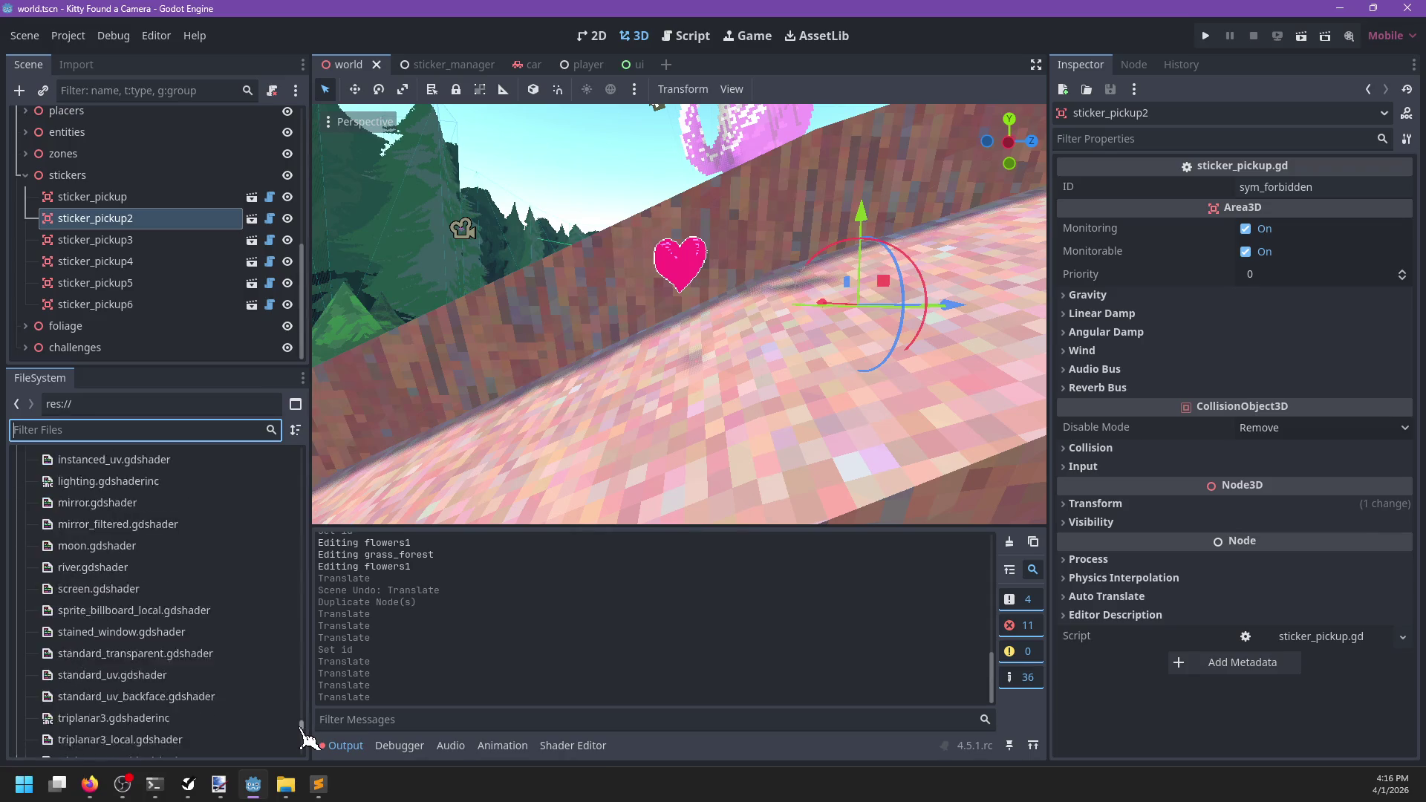
Look through the scene tree and select the sixth sticker pickup to check its ID
scroll(217, 678, down, 2)
scroll(210, 646, up, 4)
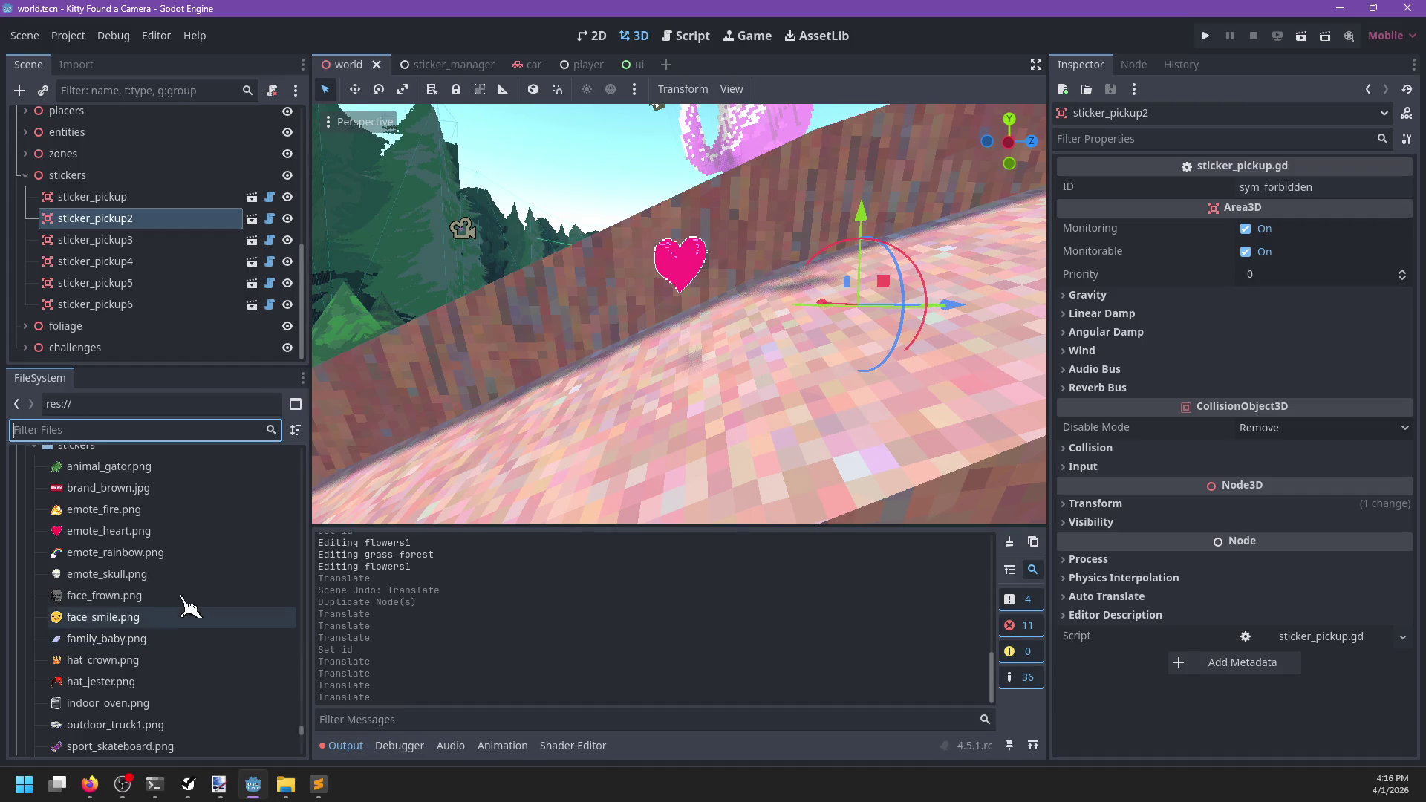
mouse_move(178, 590)
scroll(178, 591, up, 2)
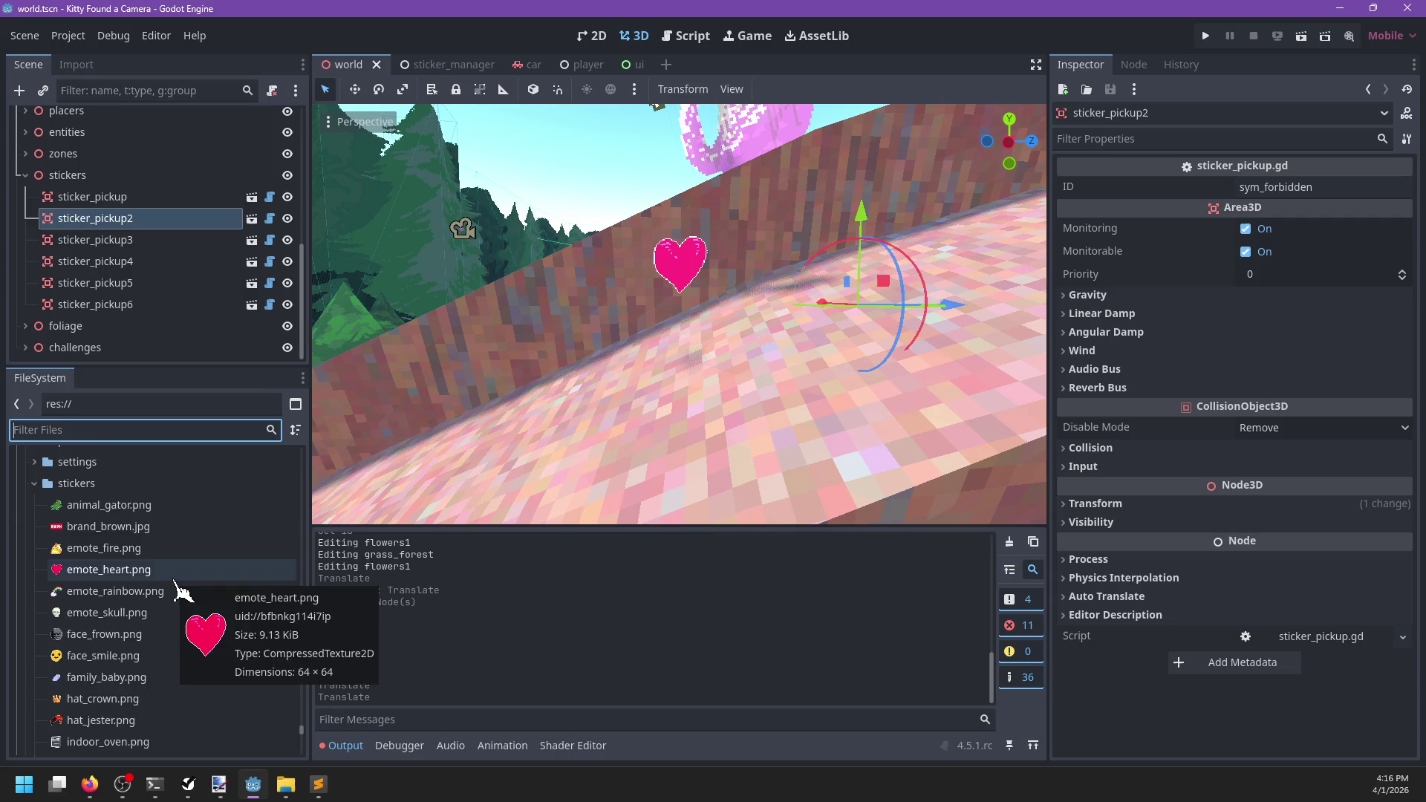
scroll(178, 590, down, 2)
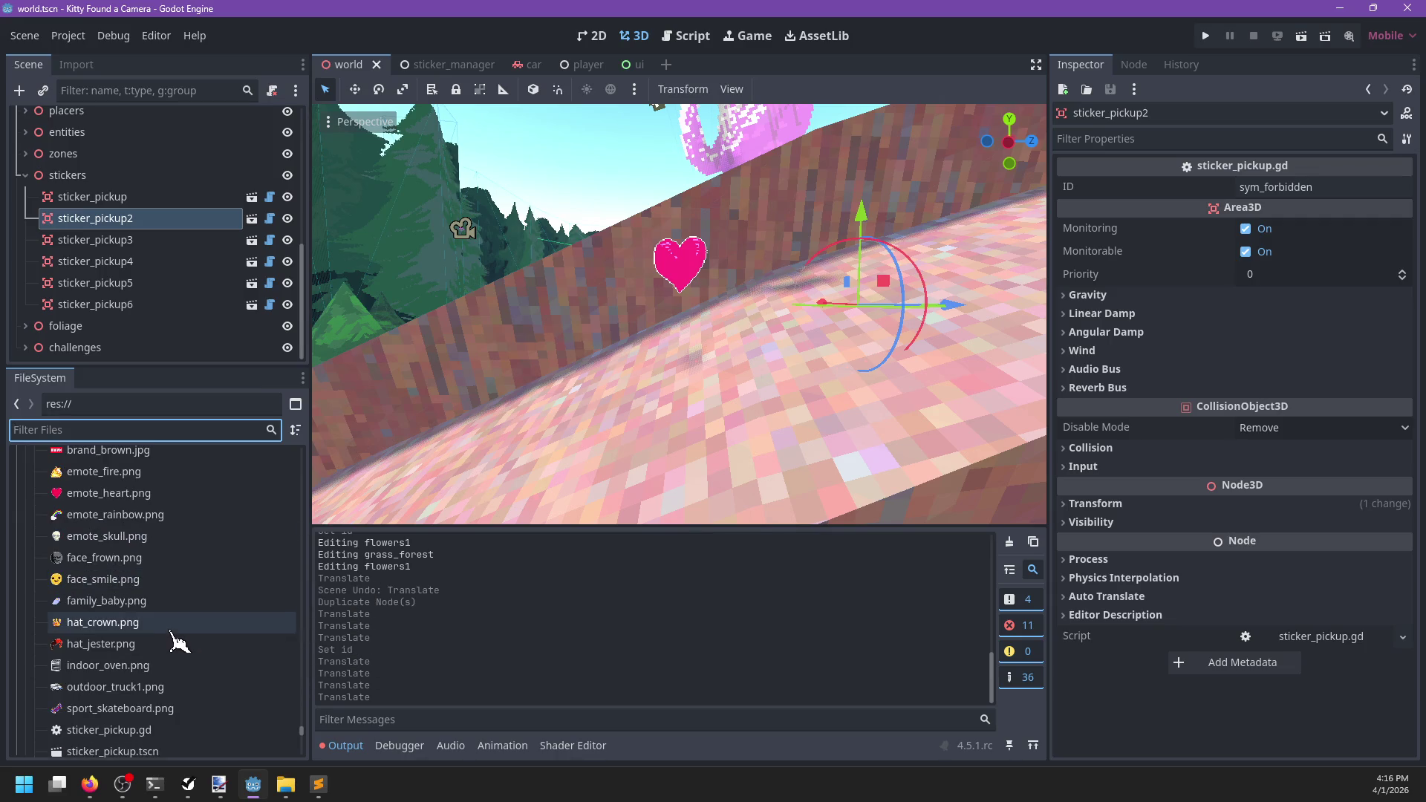
mouse_move(178, 641)
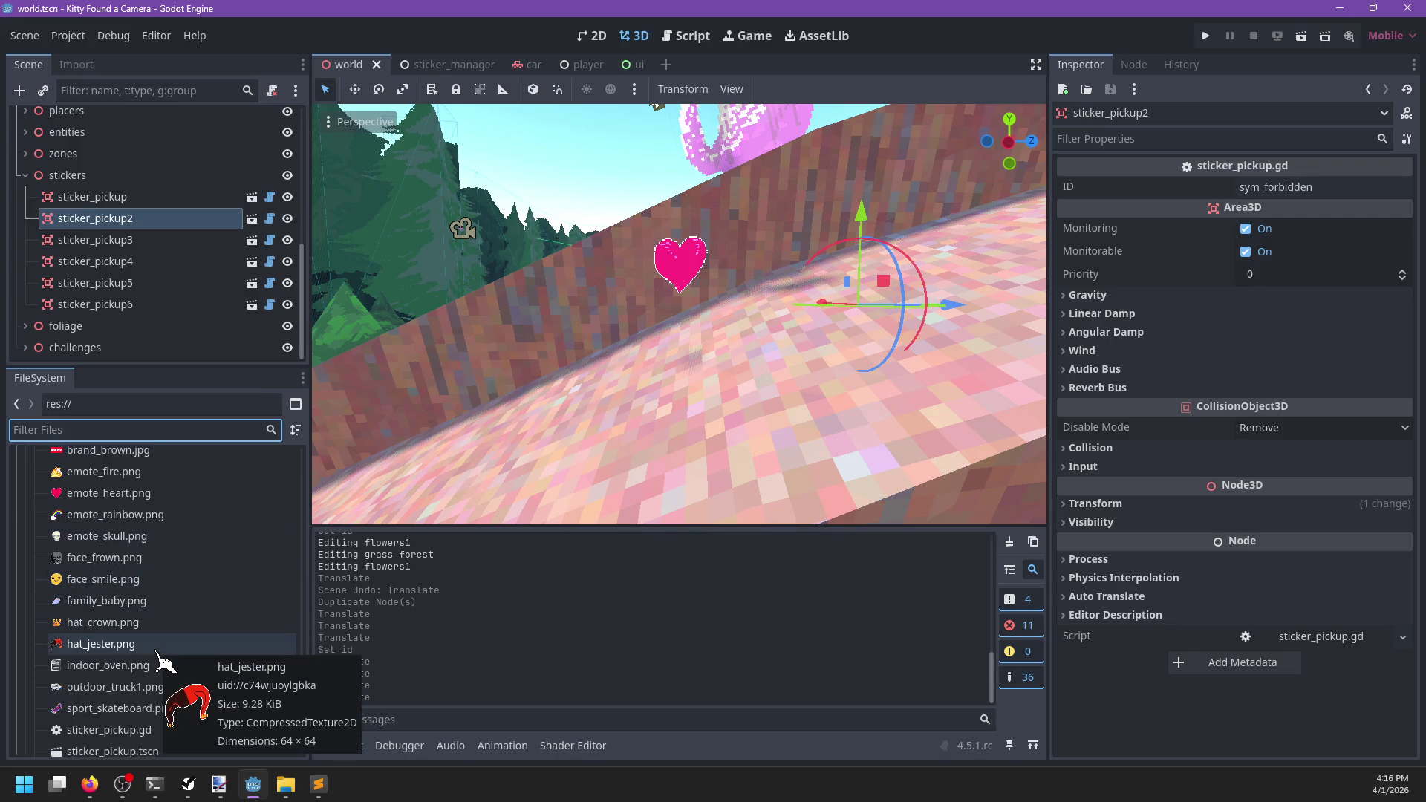
scroll(581, 392, down, 5)
scroll(581, 392, down, 2)
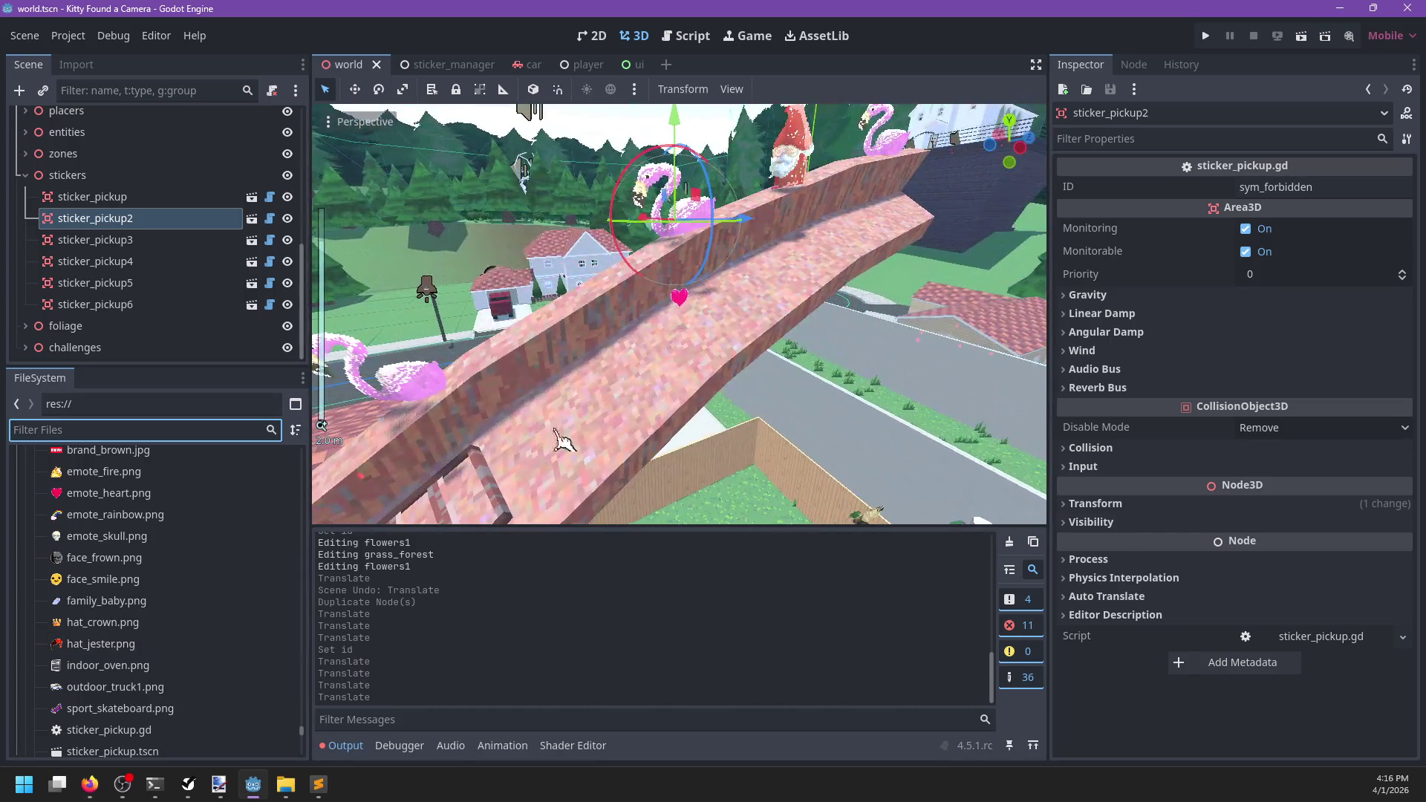
scroll(507, 461, down, 5)
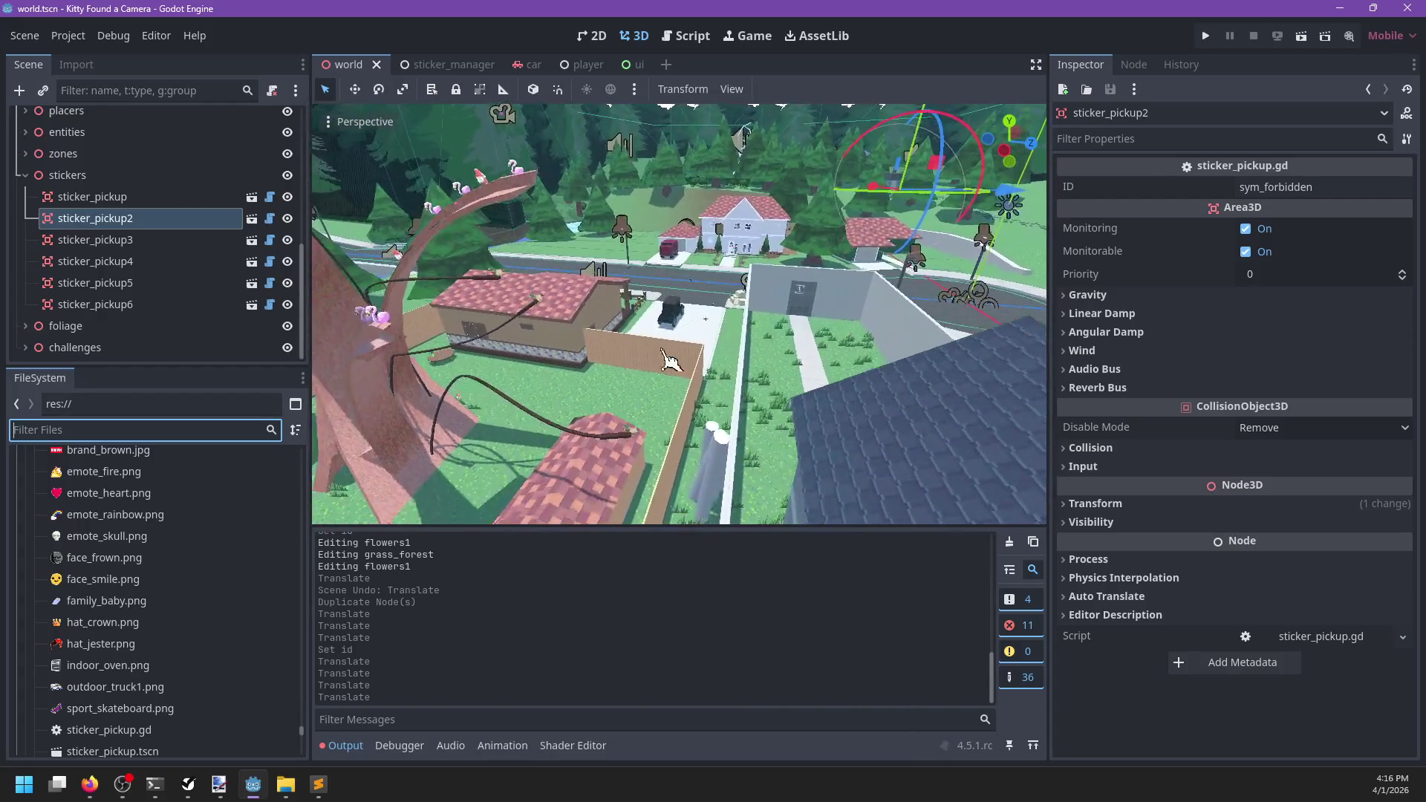
scroll(565, 371, up, 2)
scroll(550, 345, down, 5)
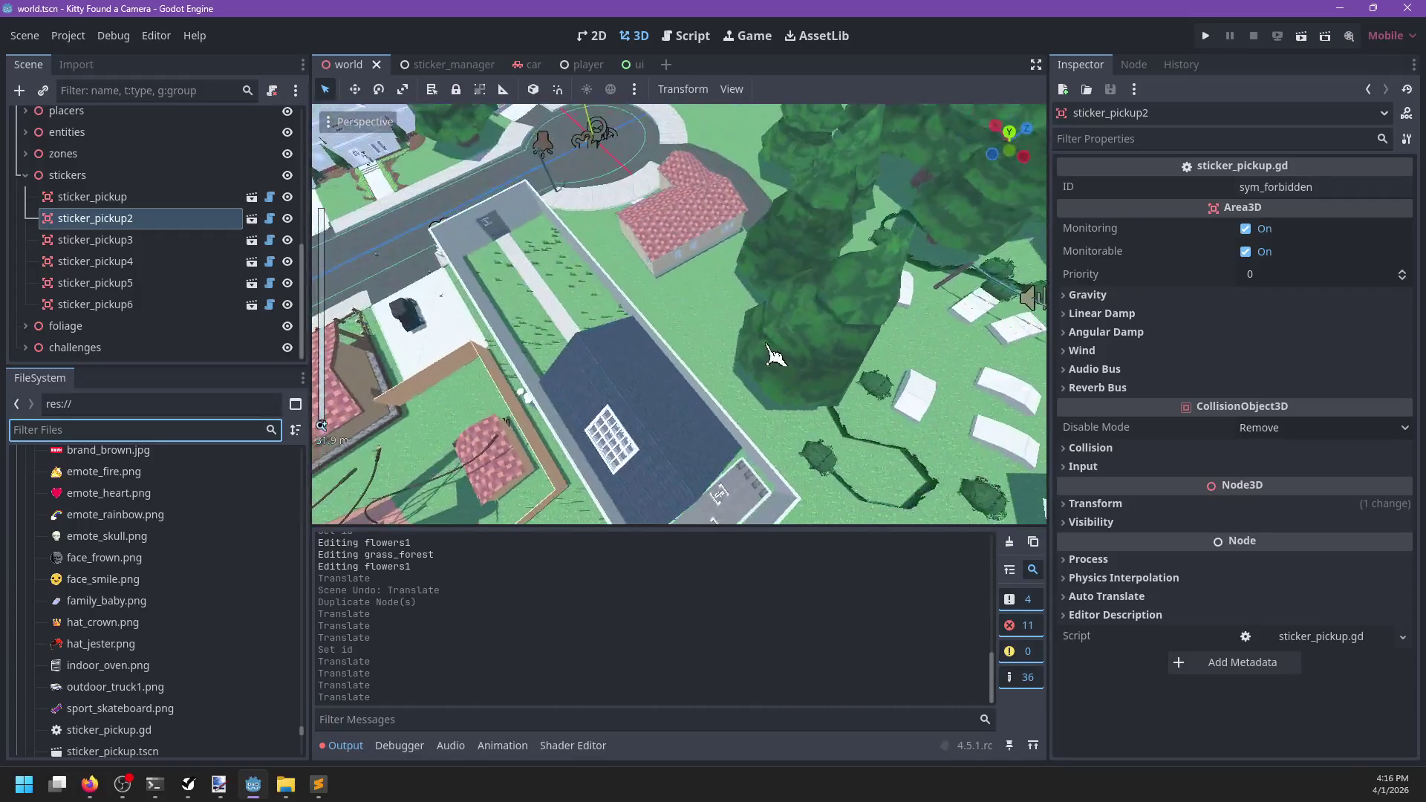
scroll(773, 355, down, 5)
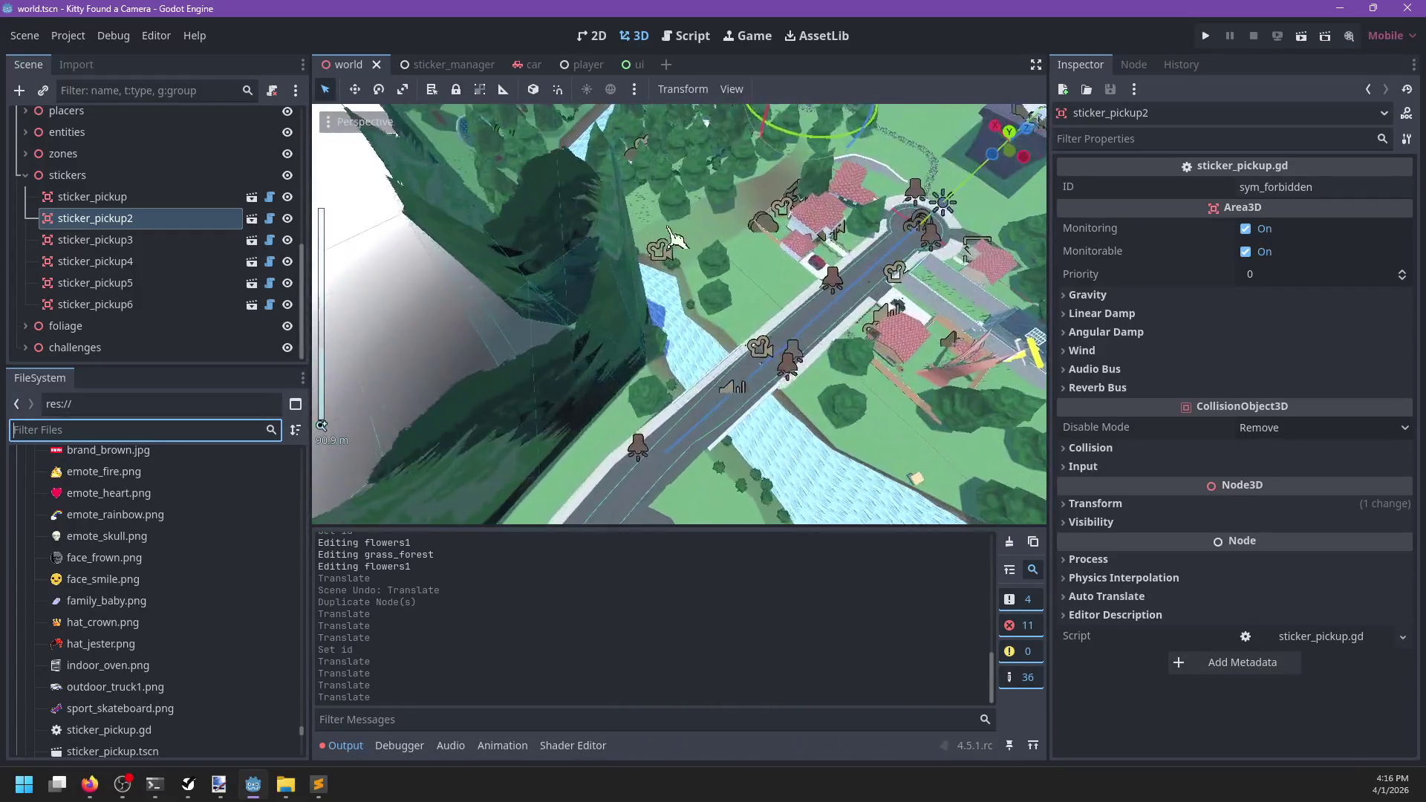
scroll(672, 235, up, 5)
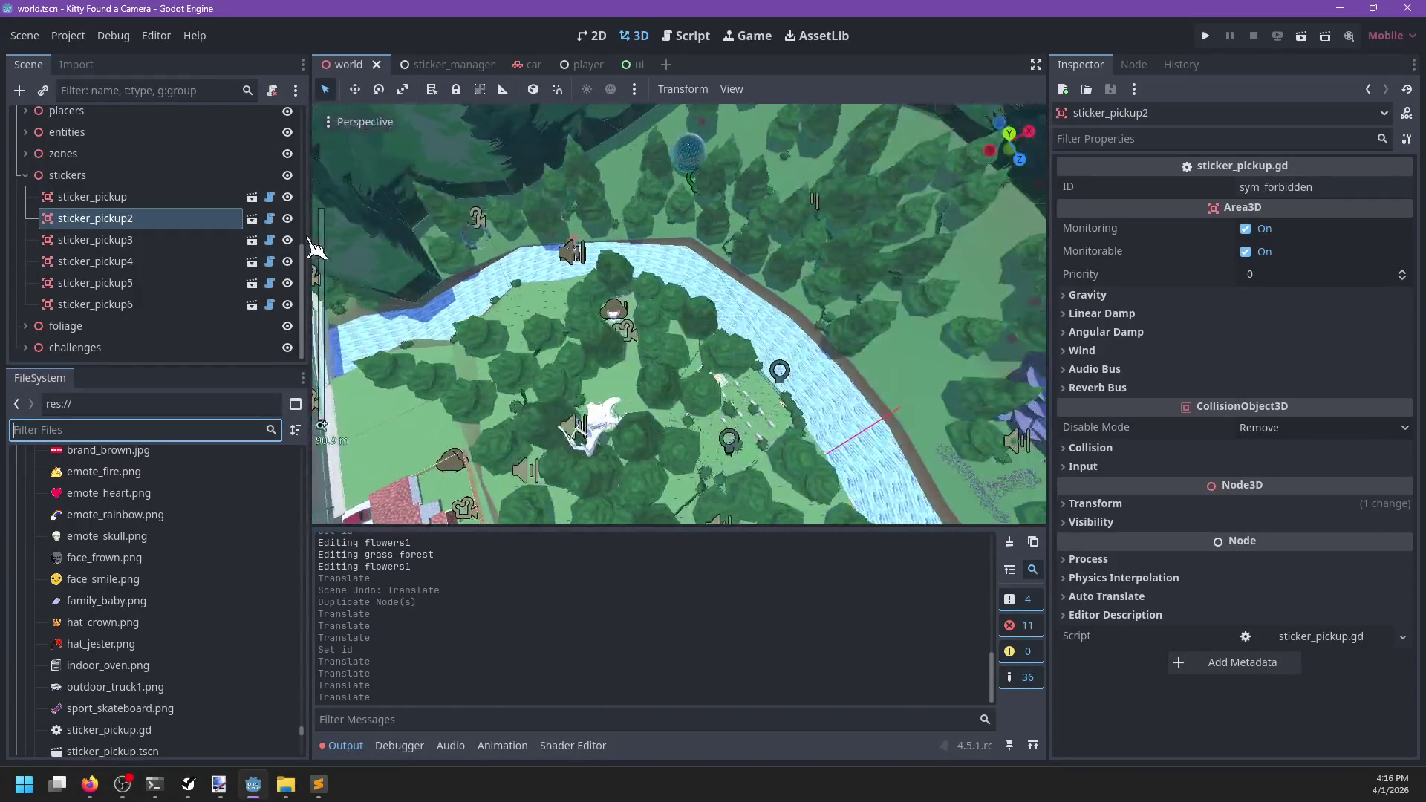
scroll(793, 236, up, 5)
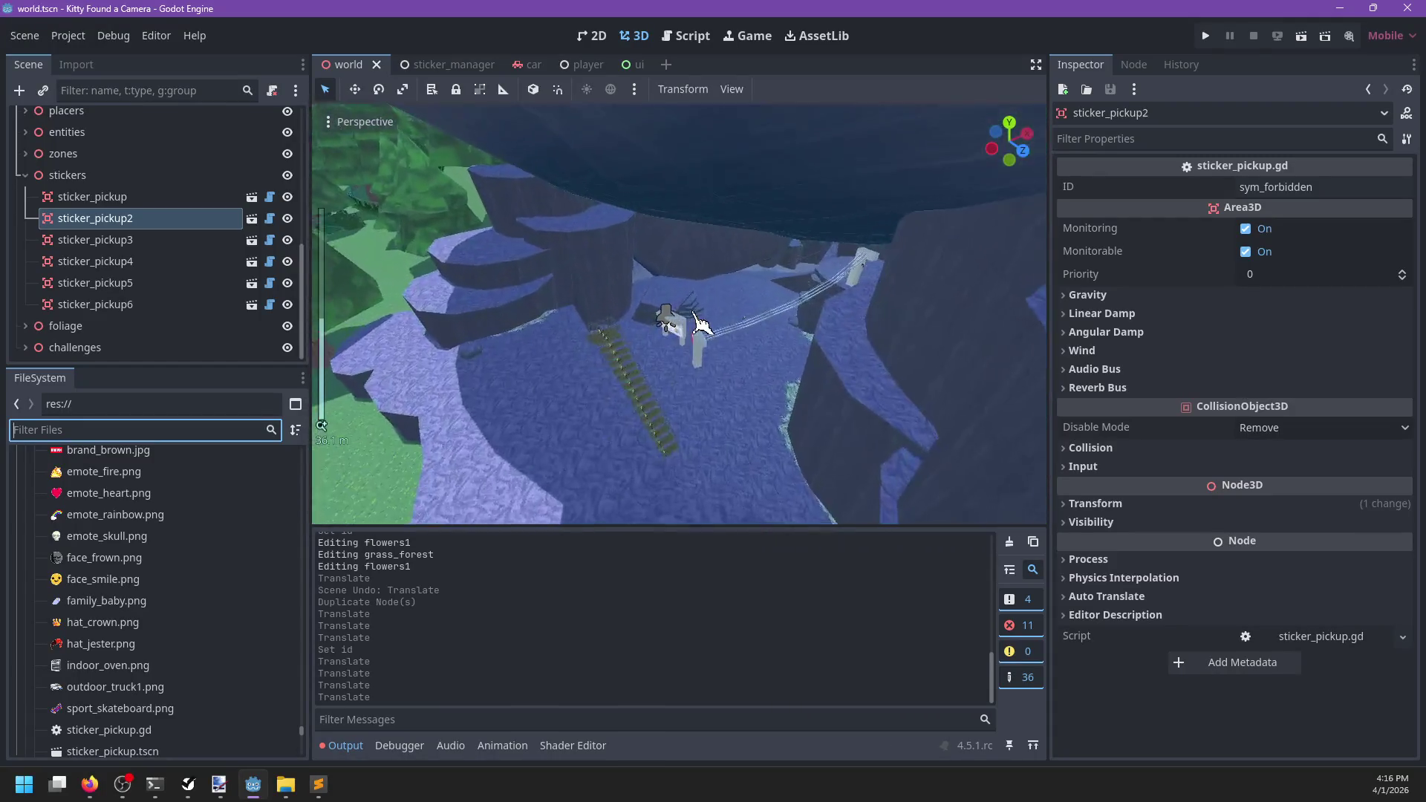
scroll(701, 324, up, 3)
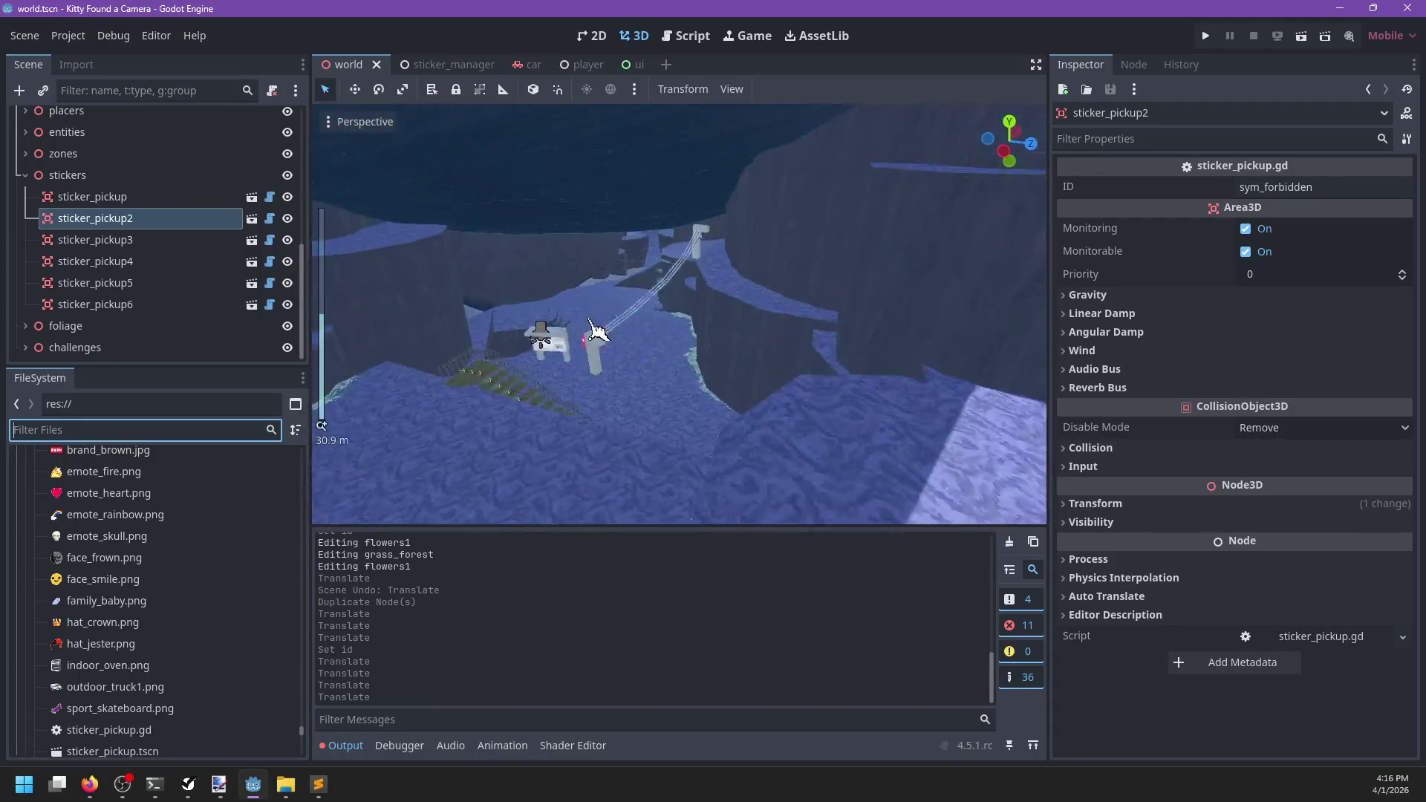
scroll(739, 338, up, 3)
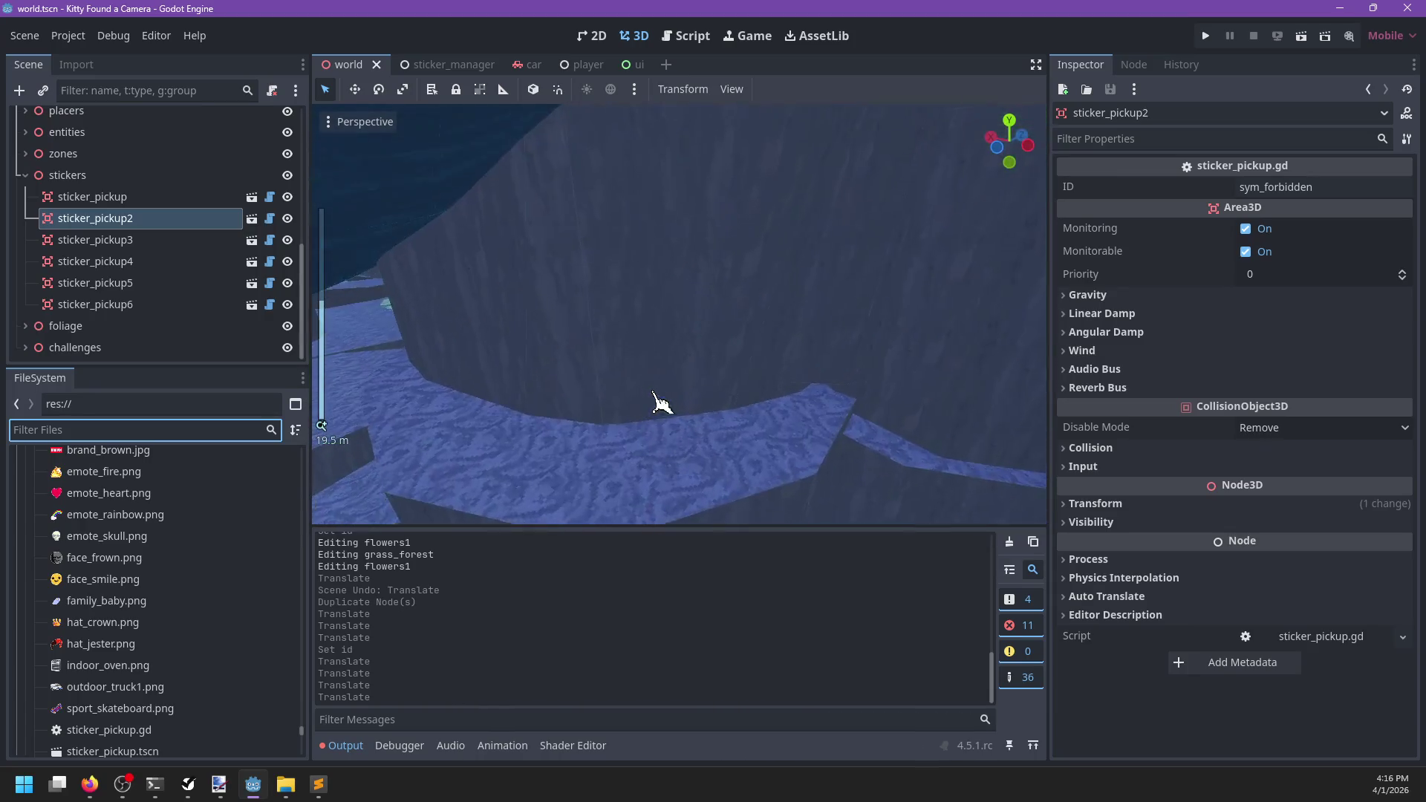
click(111, 306)
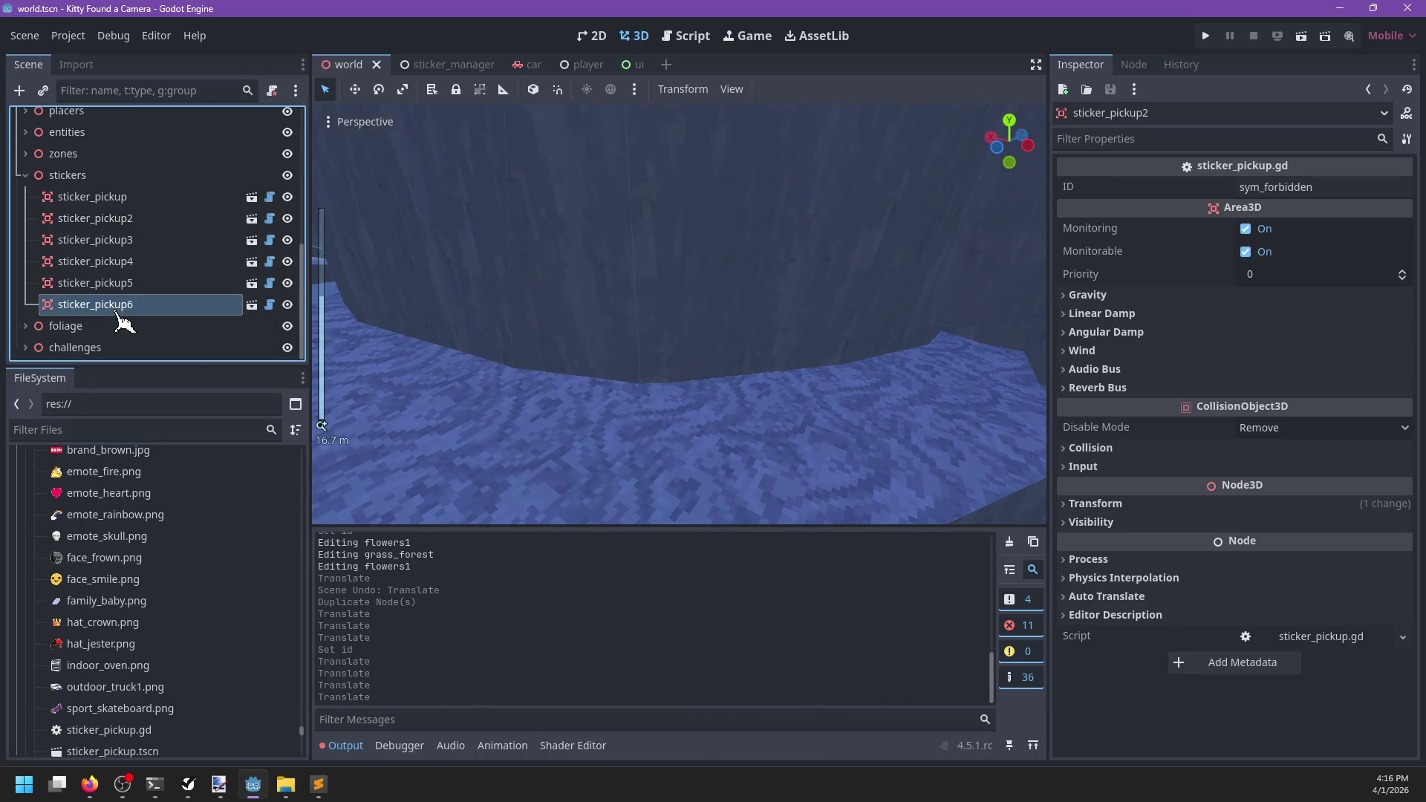
Drop sticker_pickup.tscn onto the cave floor as sticker_pickup7 with ID outdoor_truck
click(144, 430)
text(sticker)
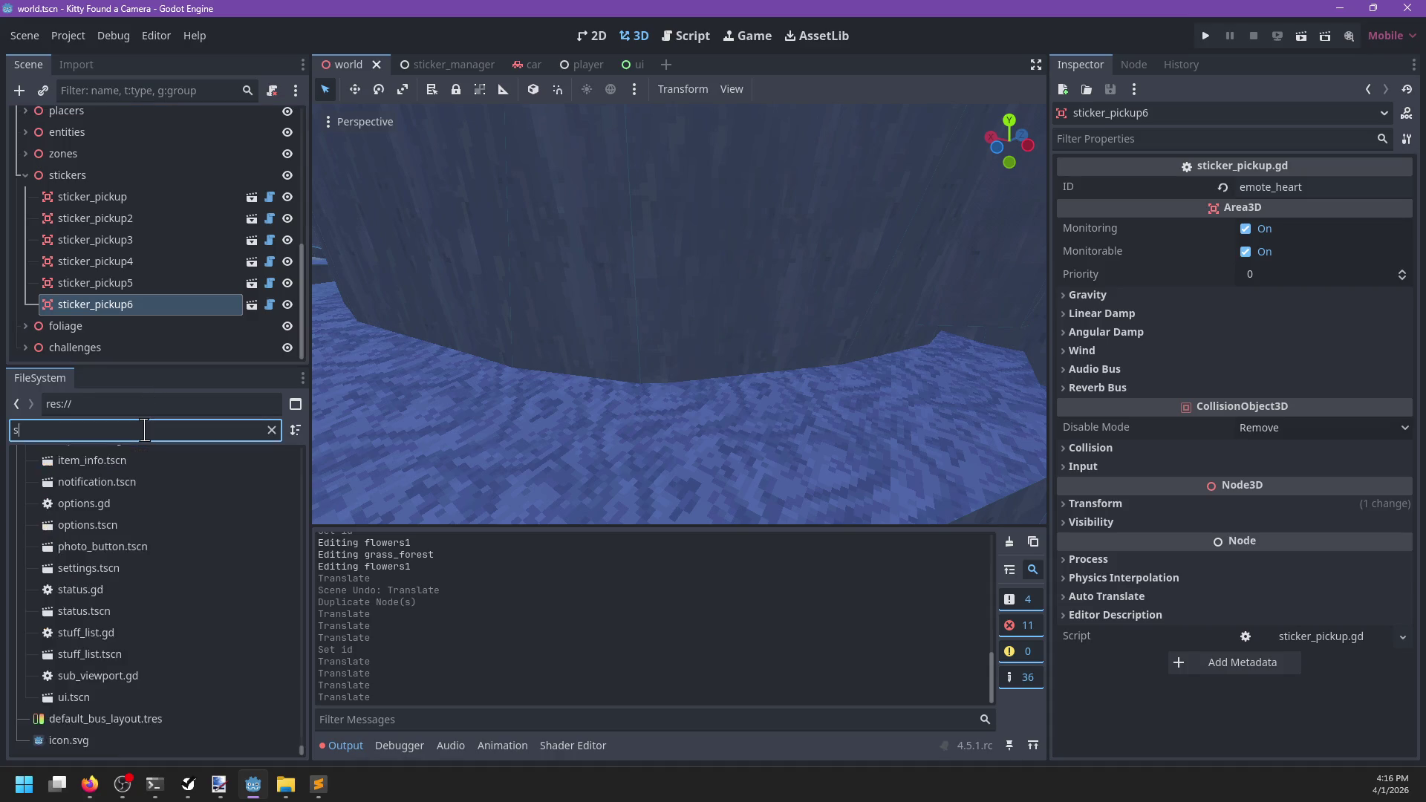
mouse_move(127, 630)
mouse_down()
mouse_move(668, 468)
mouse_move(624, 457)
mouse_up()
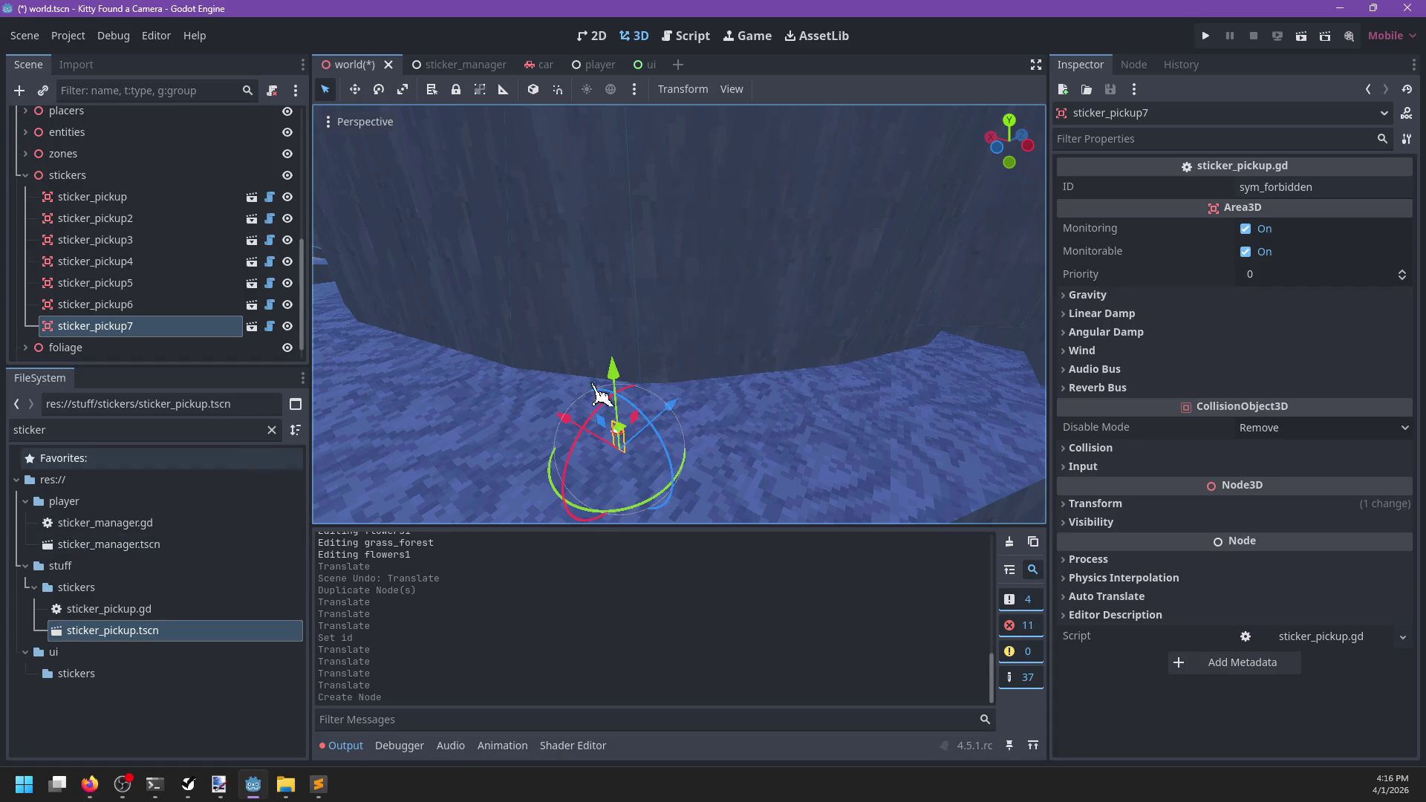
drag(1322, 187, 1075, 195)
text(outdoor_truck)
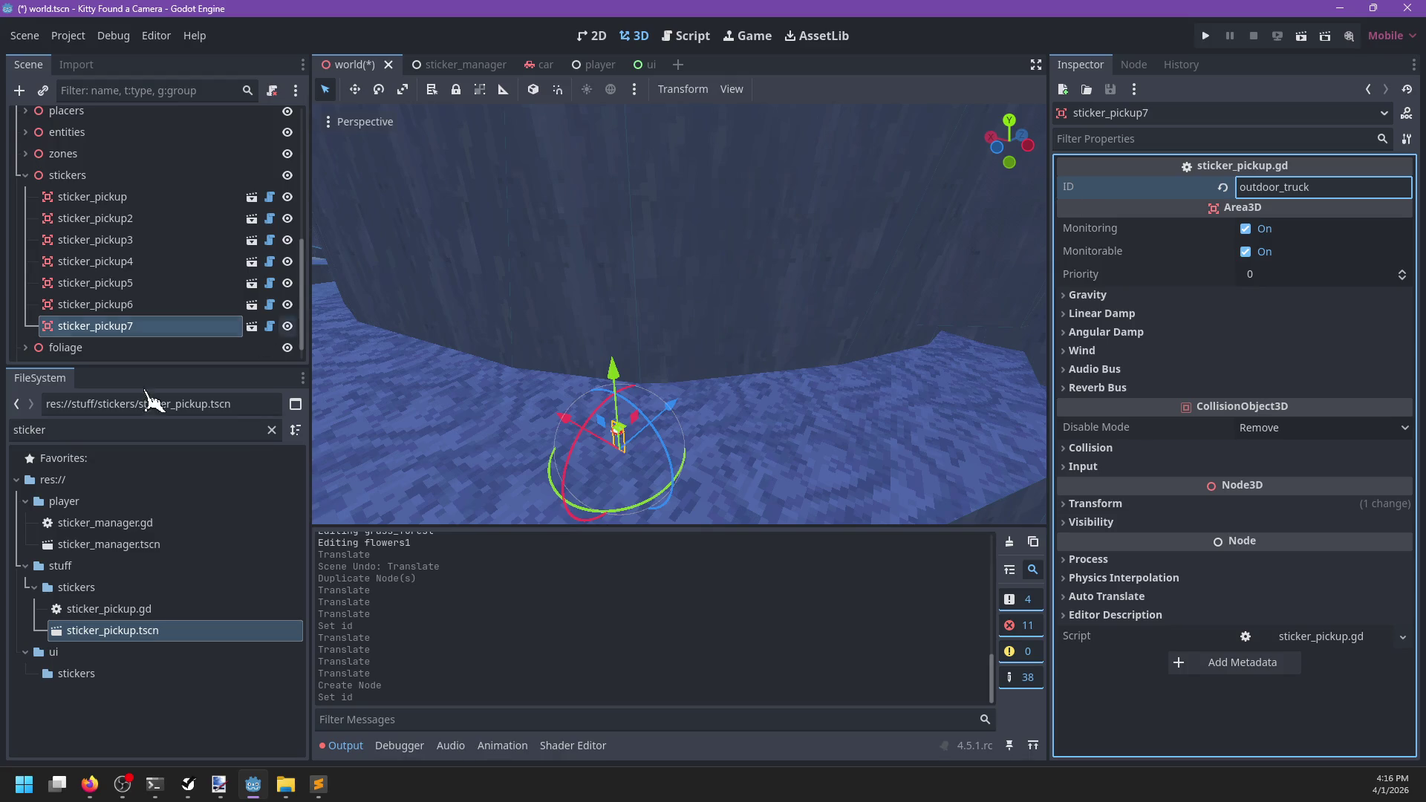
click(272, 431)
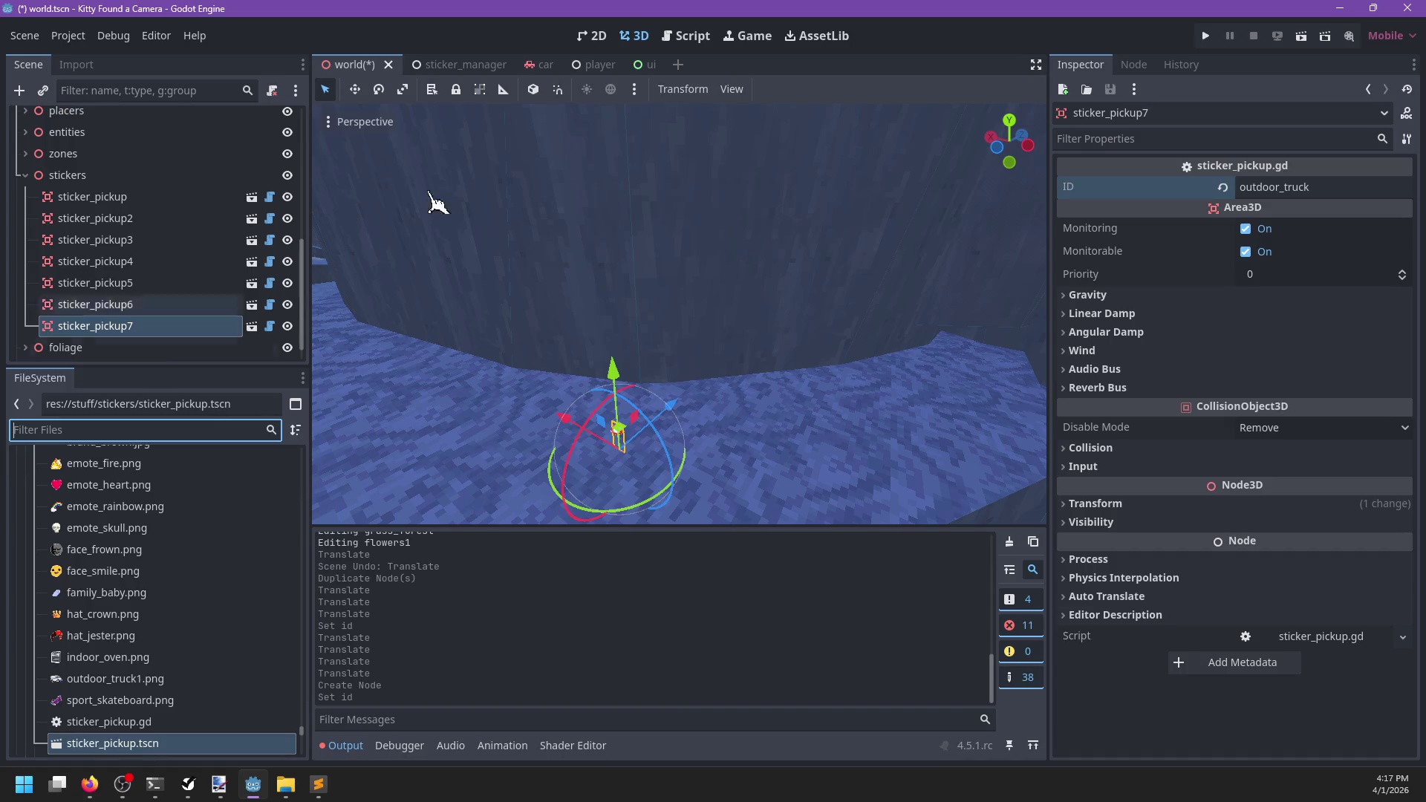
Lift sticker_pickup7 up along its green Y axis, well above the cave floor
text(f)
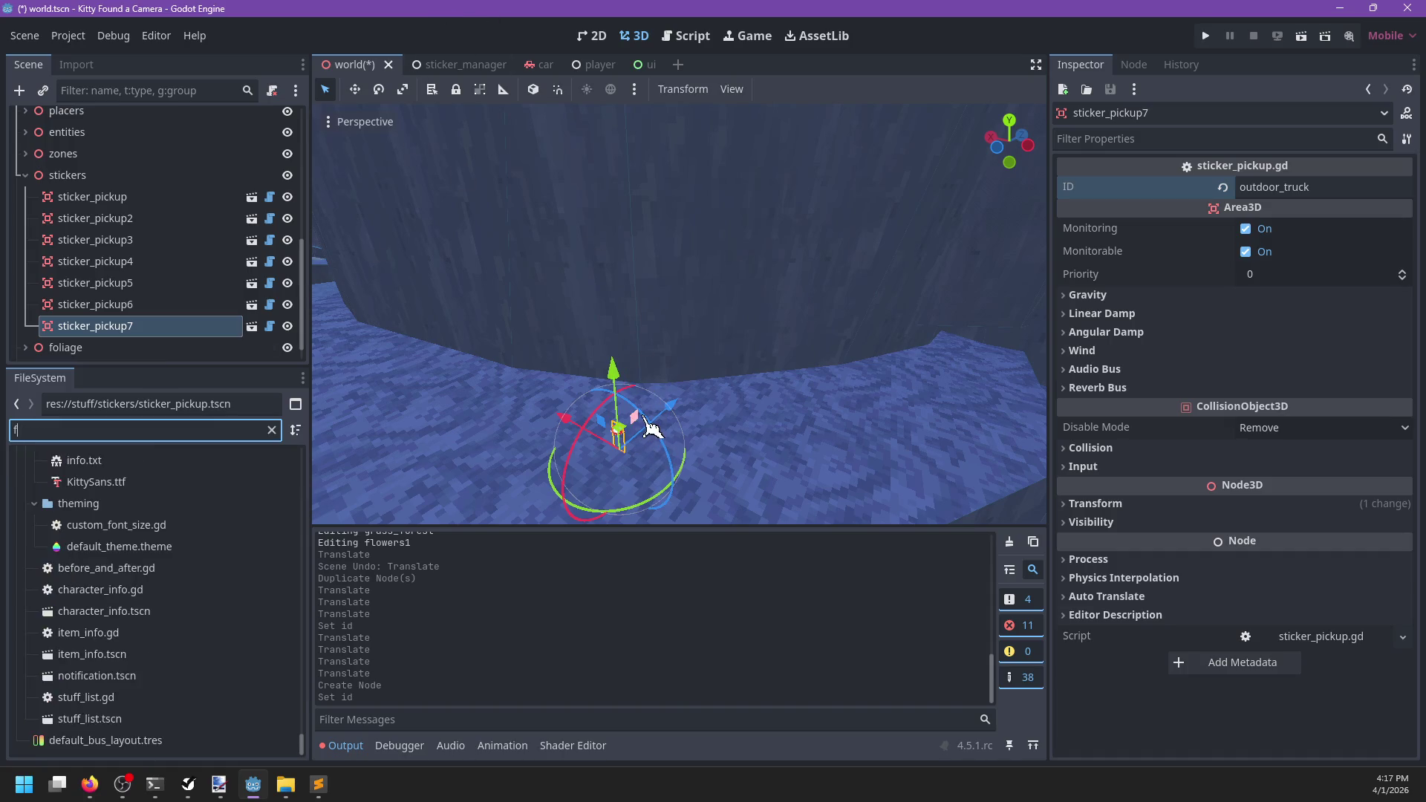
key(BackSpace)
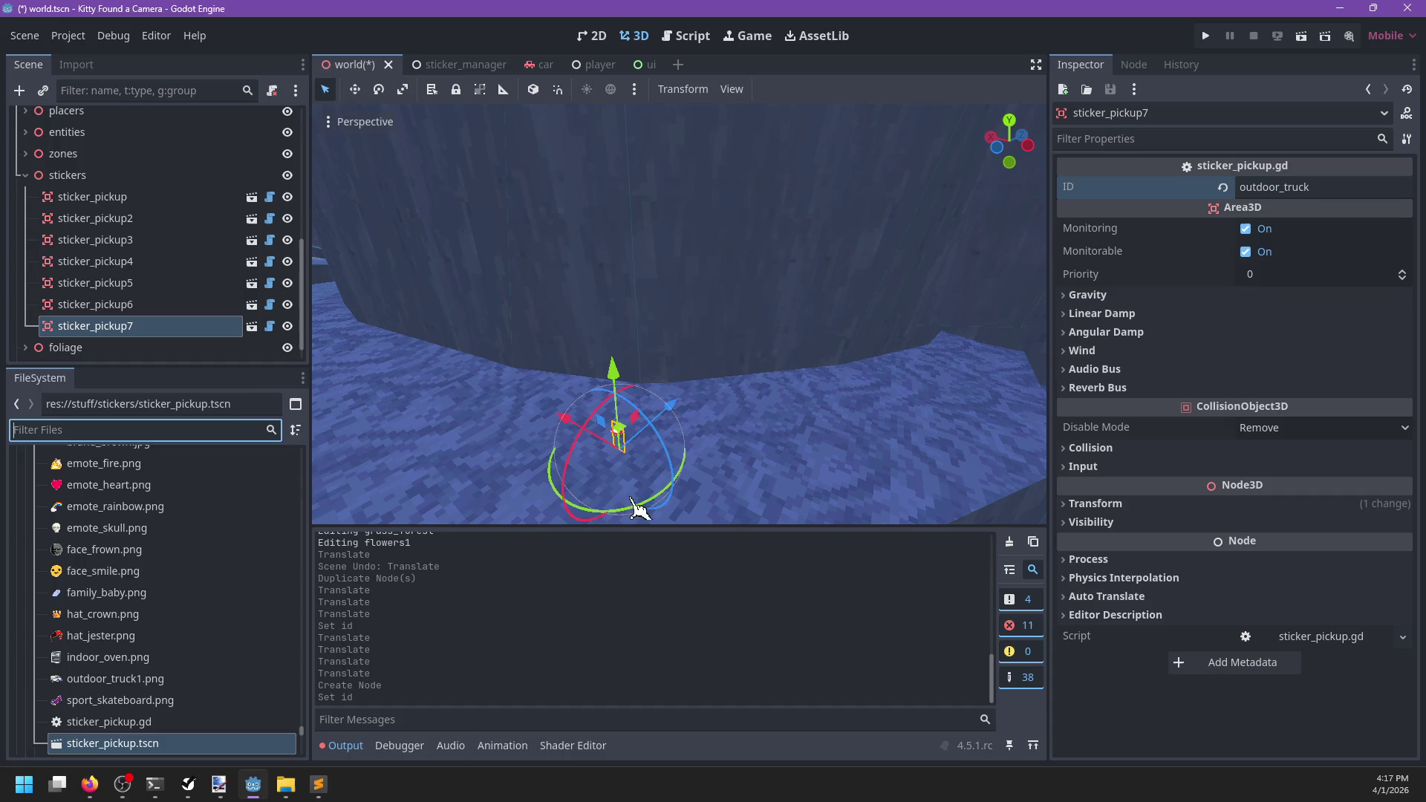
drag(623, 389, 626, 396)
key(f)
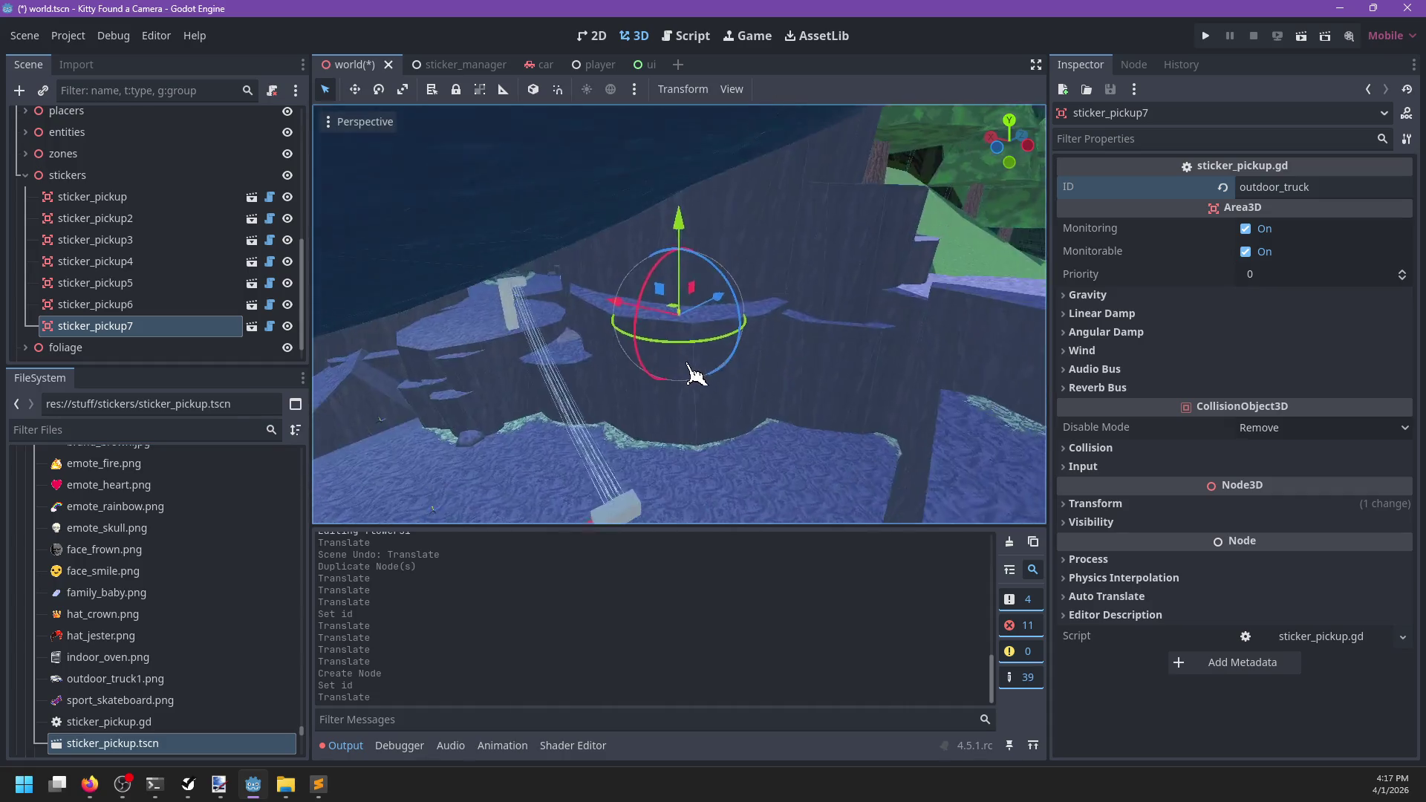
scroll(661, 319, up, 2)
mouse_move(678, 223)
mouse_down()
mouse_move(678, 182)
mouse_move(738, 429)
mouse_move(683, 194)
mouse_up()
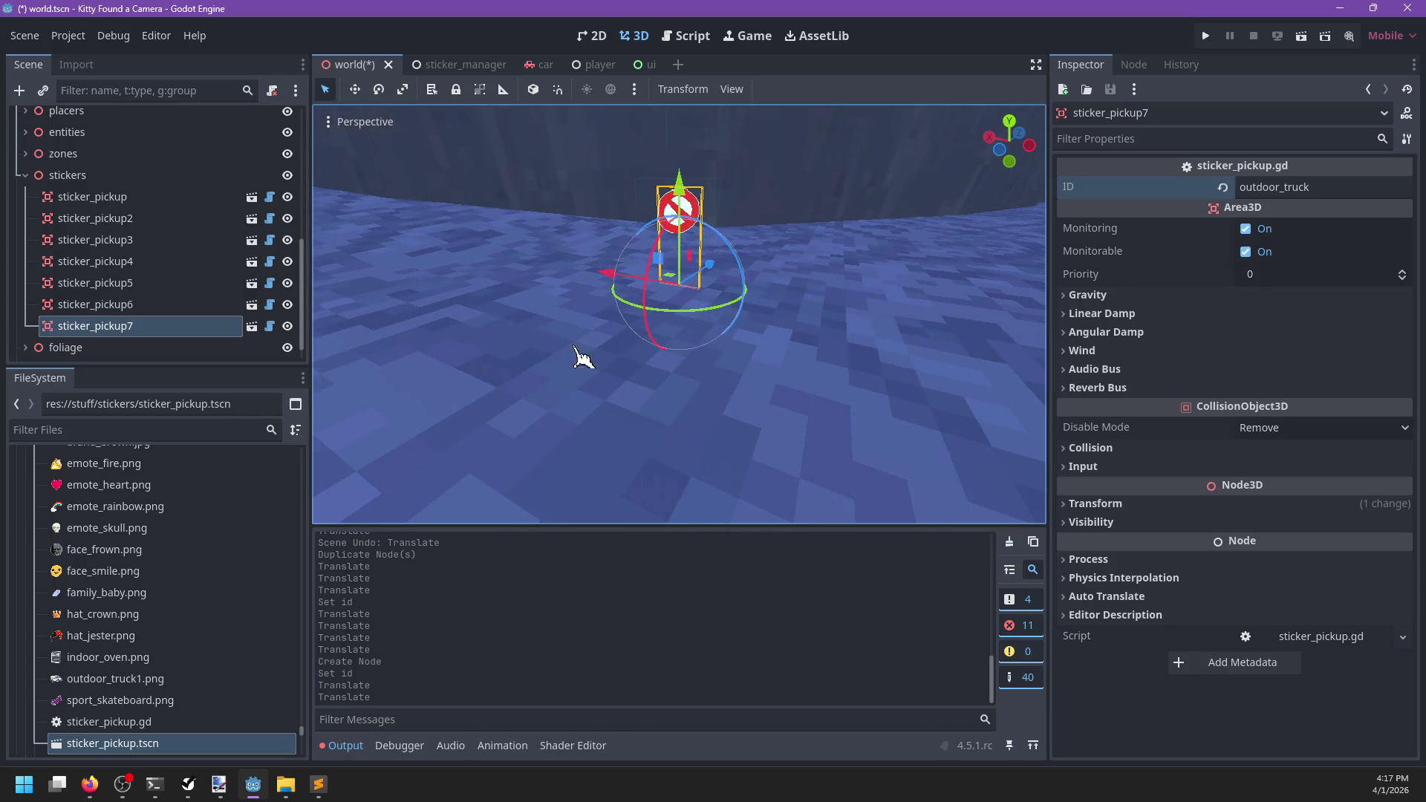
scroll(563, 348, down, 10)
Select the cave scene instance and open cave_scene for editing
mouse_move(643, 343)
mouse_down()
mouse_move(685, 319)
mouse_move(742, 357)
mouse_move(881, 325)
mouse_move(765, 352)
mouse_move(773, 401)
mouse_move(547, 398)
mouse_move(627, 401)
mouse_move(750, 369)
mouse_move(520, 347)
mouse_move(666, 379)
mouse_move(655, 337)
mouse_move(854, 345)
mouse_up()
click(671, 331)
scroll(716, 364, up, 3)
scroll(716, 364, down, 5)
scroll(828, 349, up, 3)
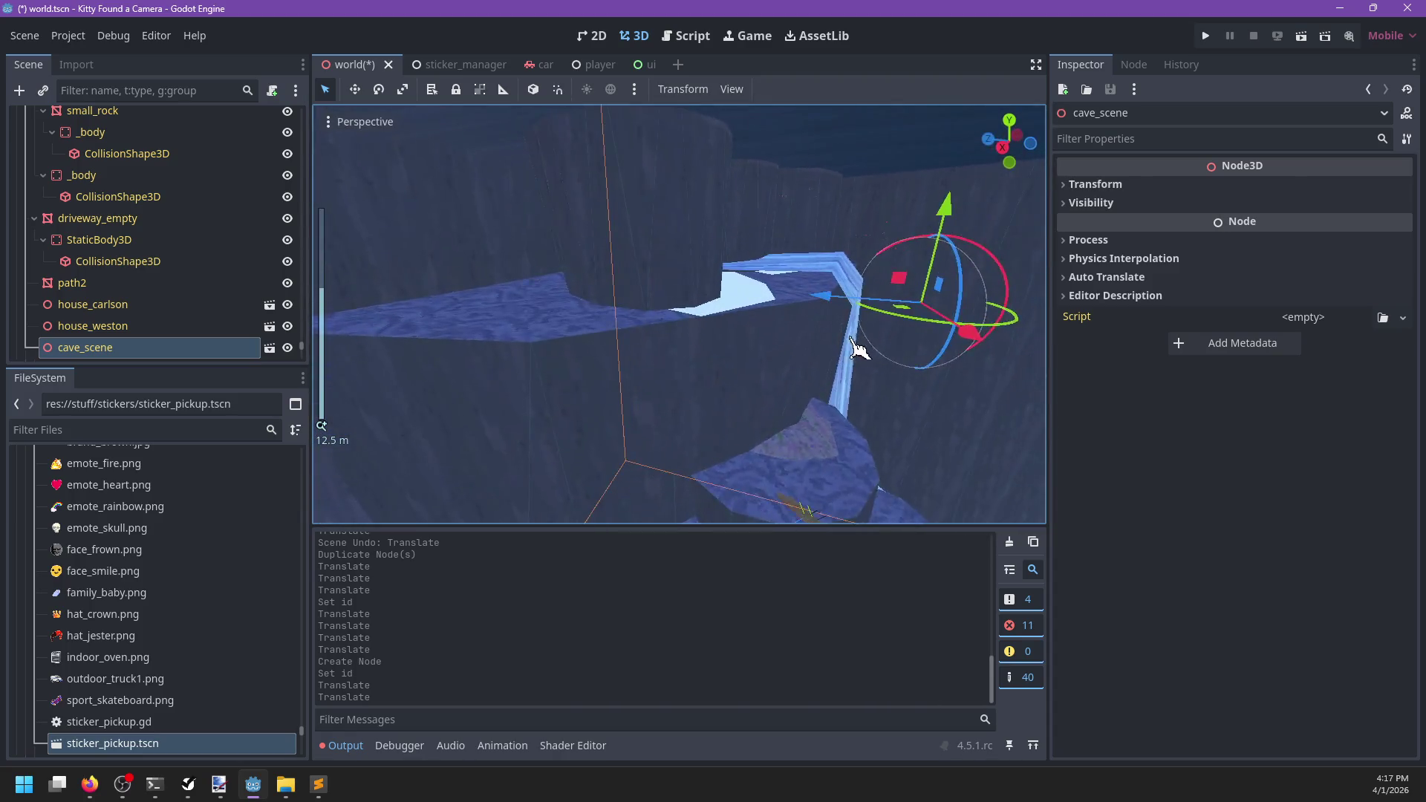
scroll(741, 340, down, 5)
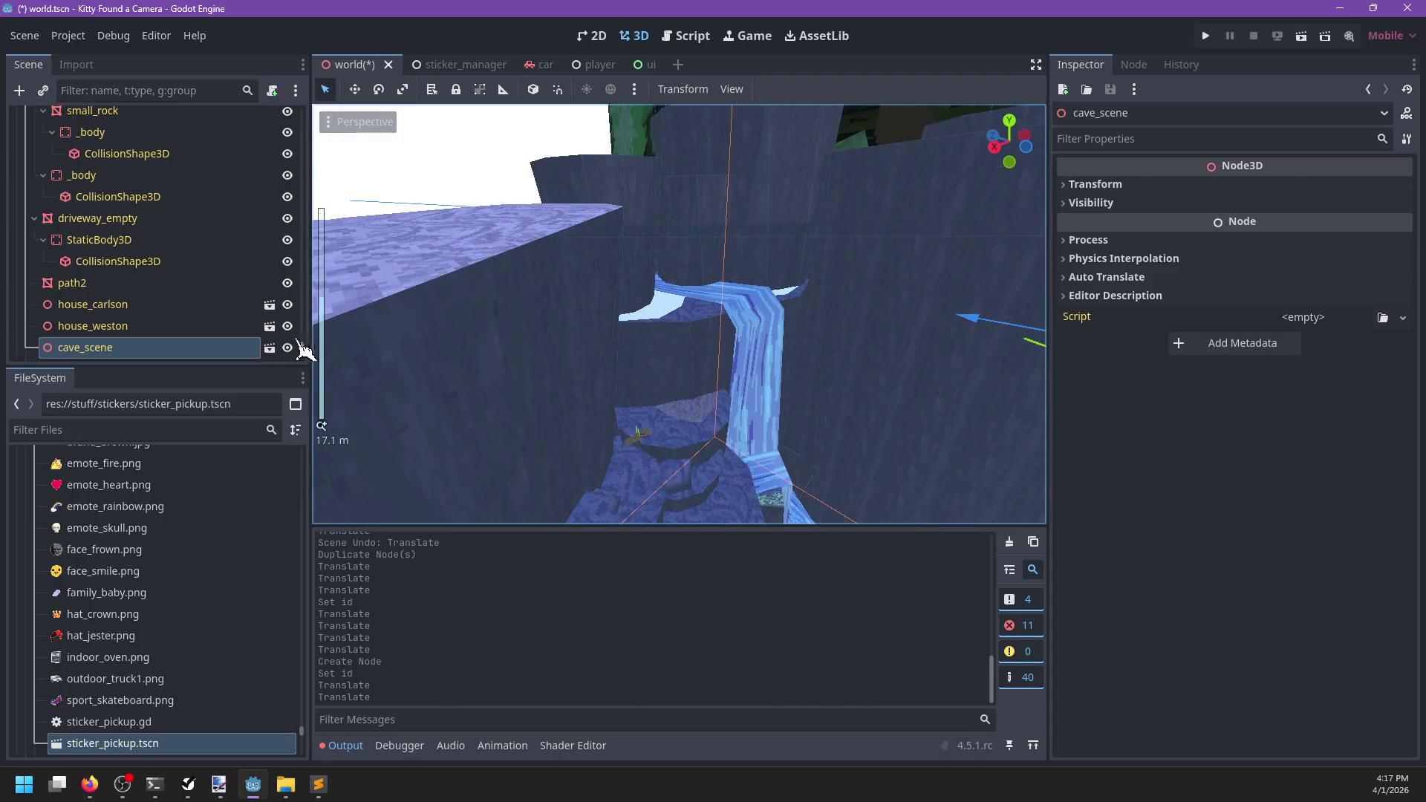
click(270, 348)
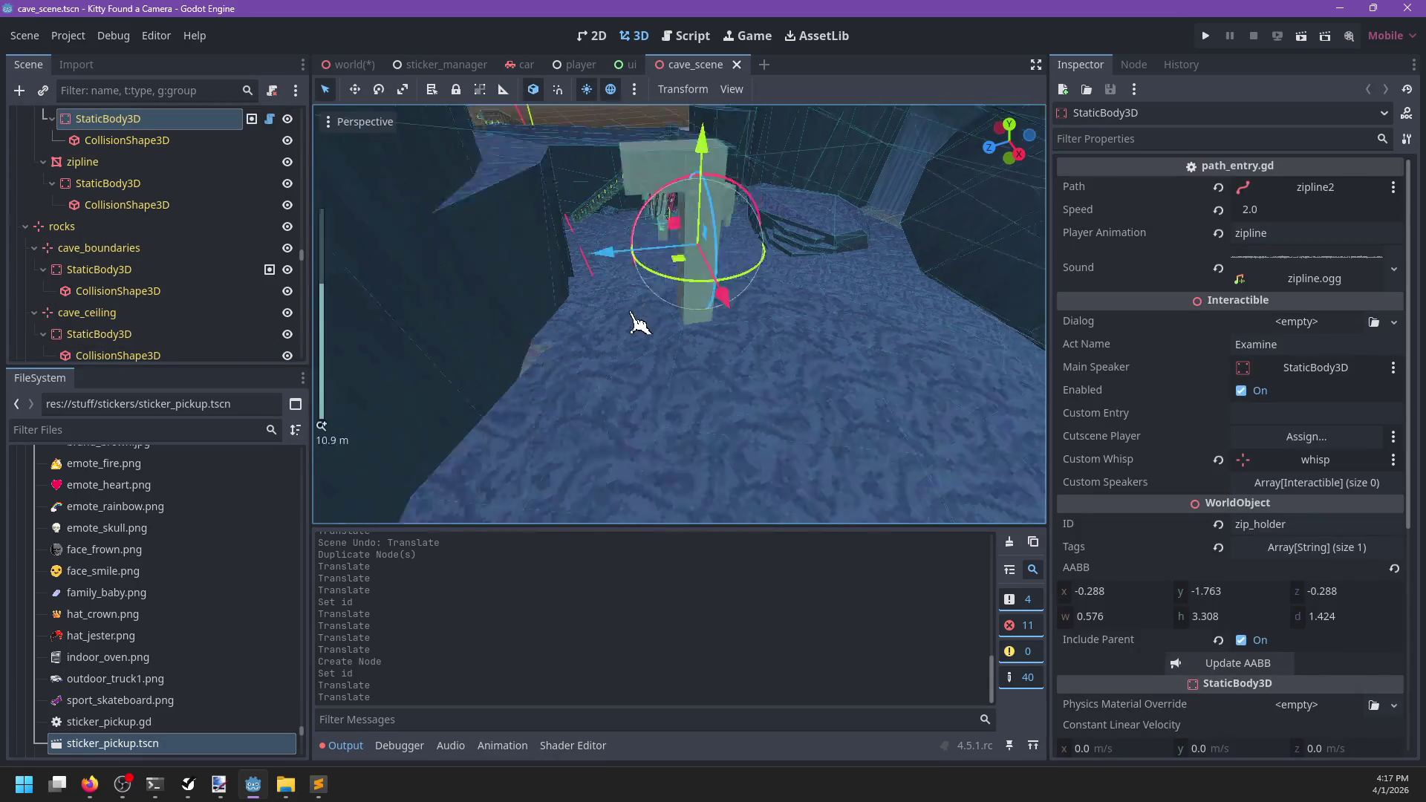
Expand moss10's Surface Material Override and check which material moss8 uses
mouse_move(624, 327)
mouse_down()
mouse_move(582, 319)
mouse_move(700, 318)
mouse_move(438, 353)
mouse_move(668, 277)
mouse_move(567, 309)
mouse_move(783, 214)
mouse_up()
scroll(784, 214, down, 3)
scroll(784, 214, down, 5)
click(732, 309)
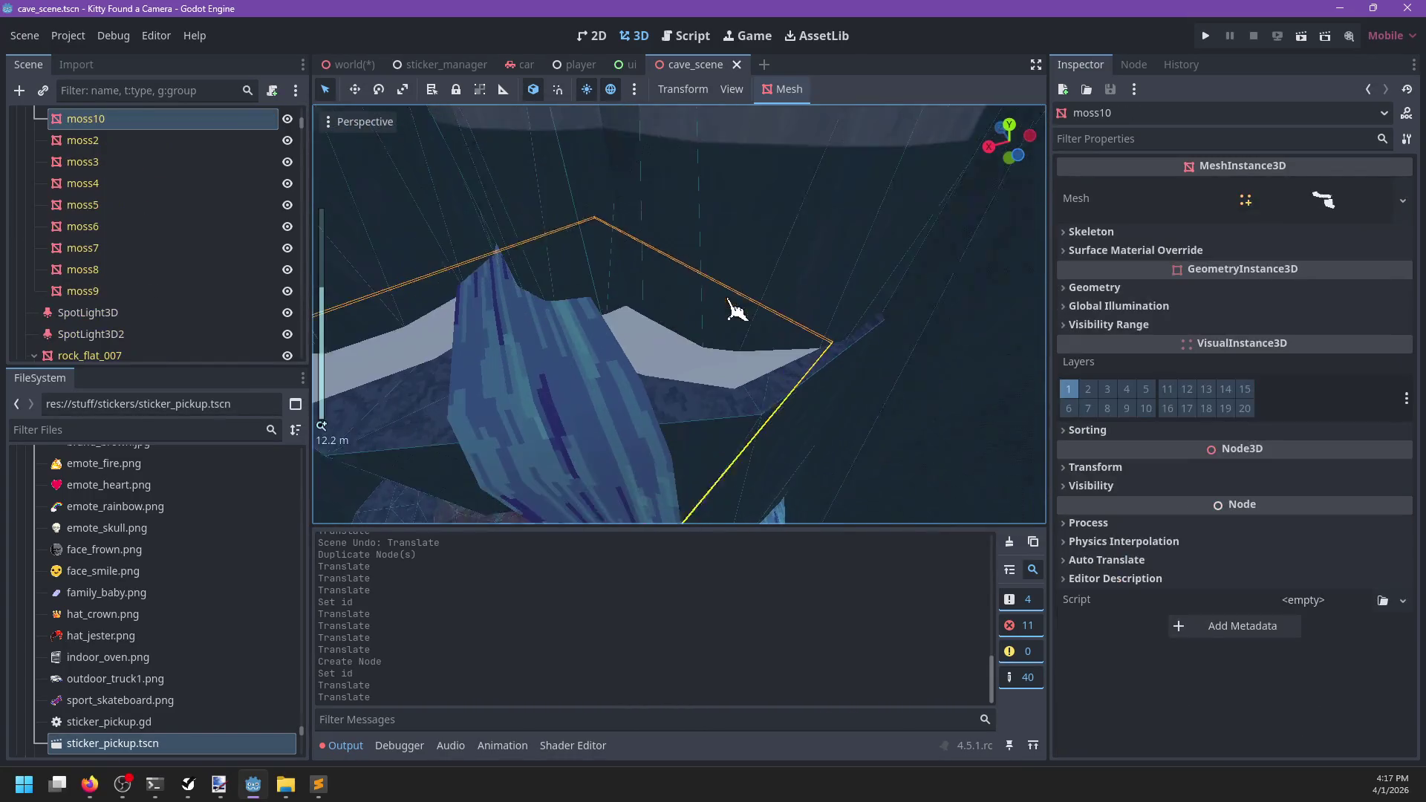
click(1096, 252)
drag(802, 360, 624, 350)
scroll(627, 347, up, 3)
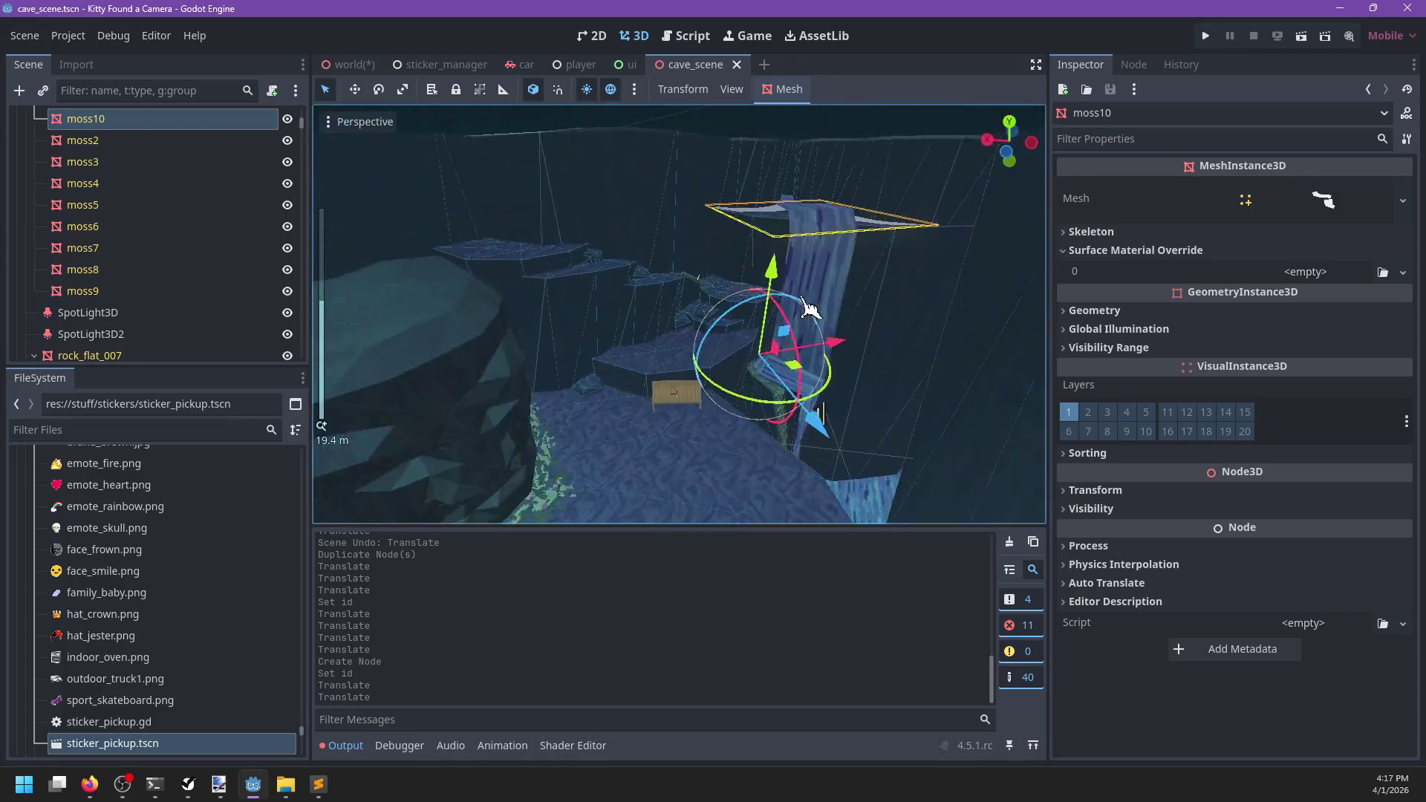
drag(631, 431, 639, 367)
click(414, 471)
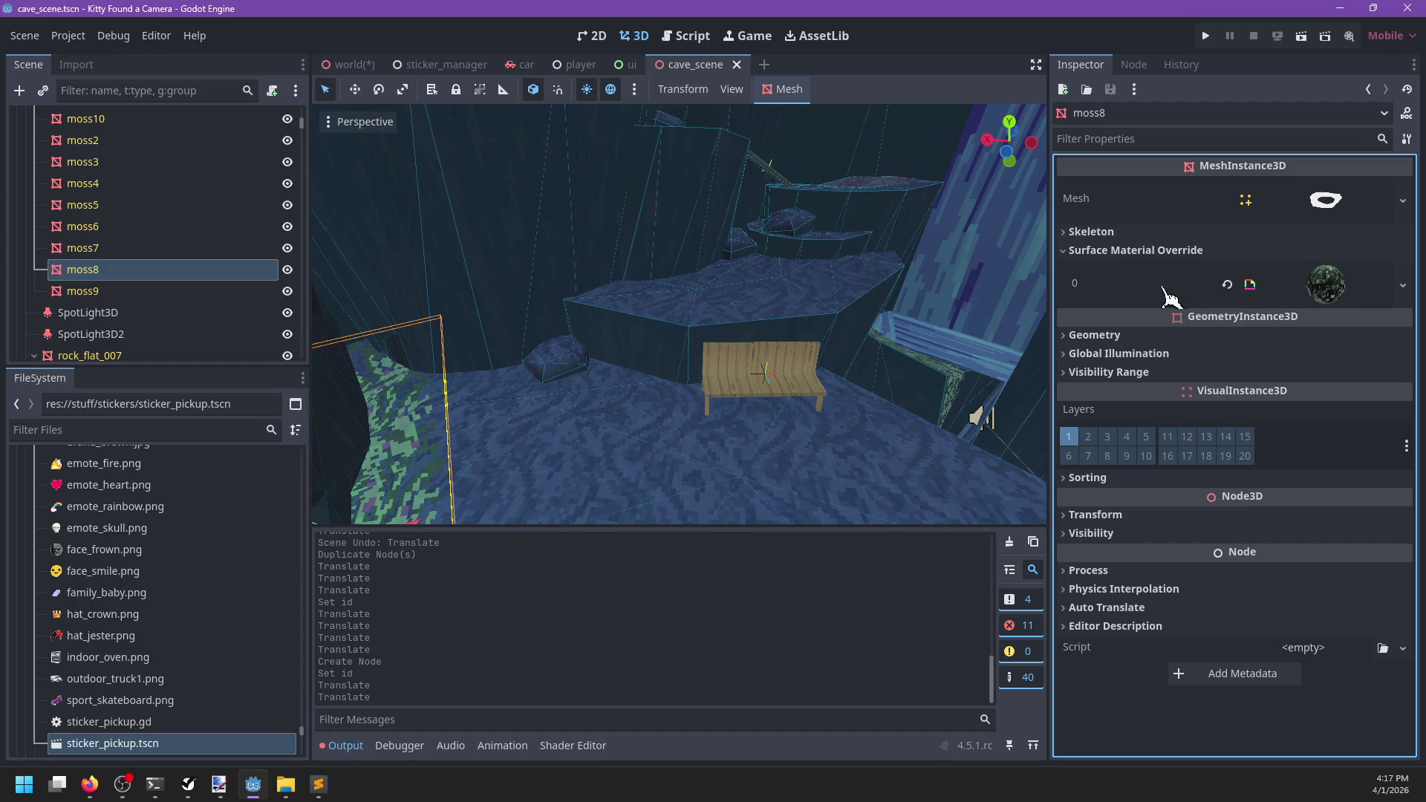
scroll(557, 372, up, 3)
mouse_move(557, 372)
mouse_down()
mouse_move(532, 456)
mouse_move(688, 255)
mouse_up()
click(663, 362)
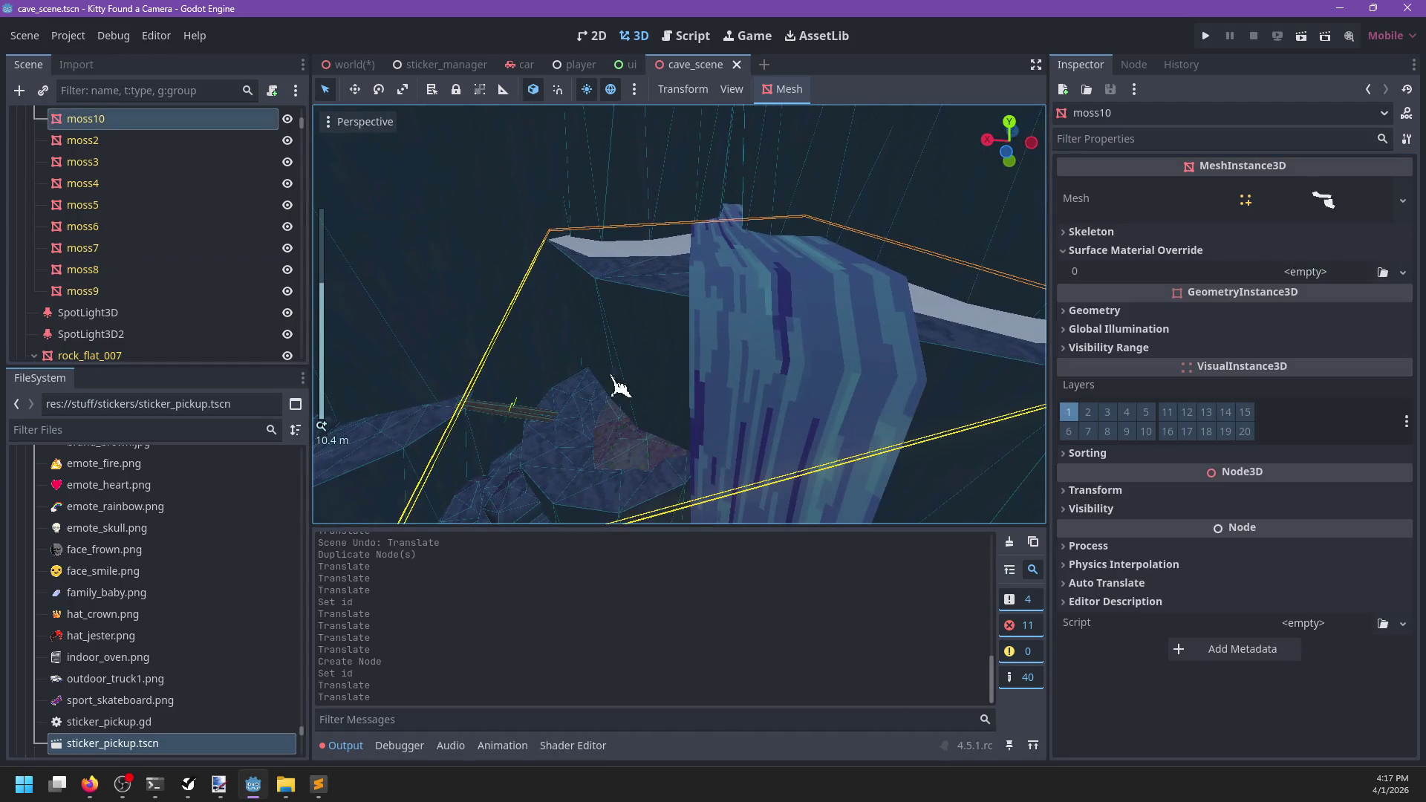
Assign moss1.material to moss10's override slot 0 and save the cave scene
click(249, 429)
text(moss)
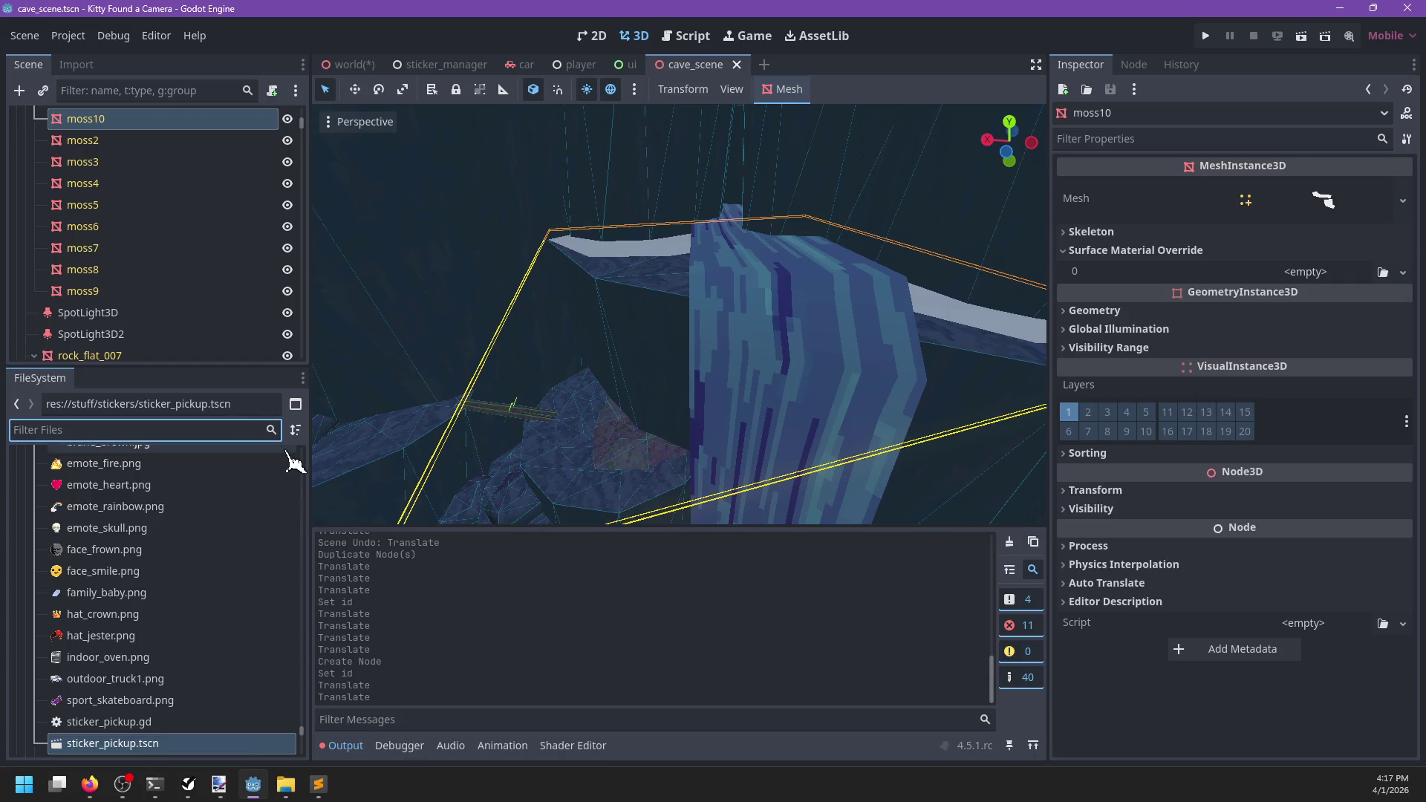
text(1)
mouse_move(112, 565)
mouse_down()
mouse_move(550, 486)
mouse_move(1300, 275)
mouse_up()
key(ctrl+s)
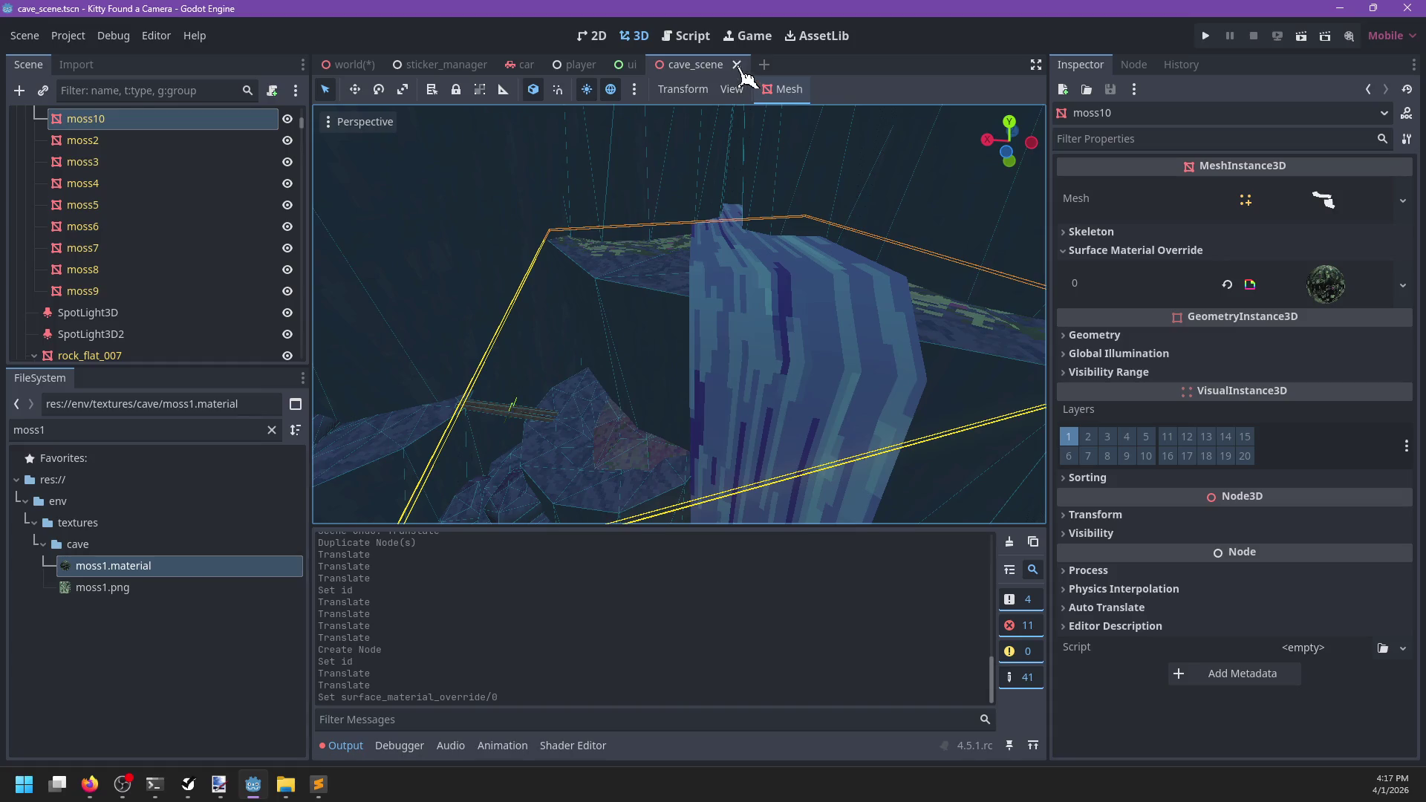
Close the cave, ui, player and car scene tabs
click(748, 64)
click(650, 64)
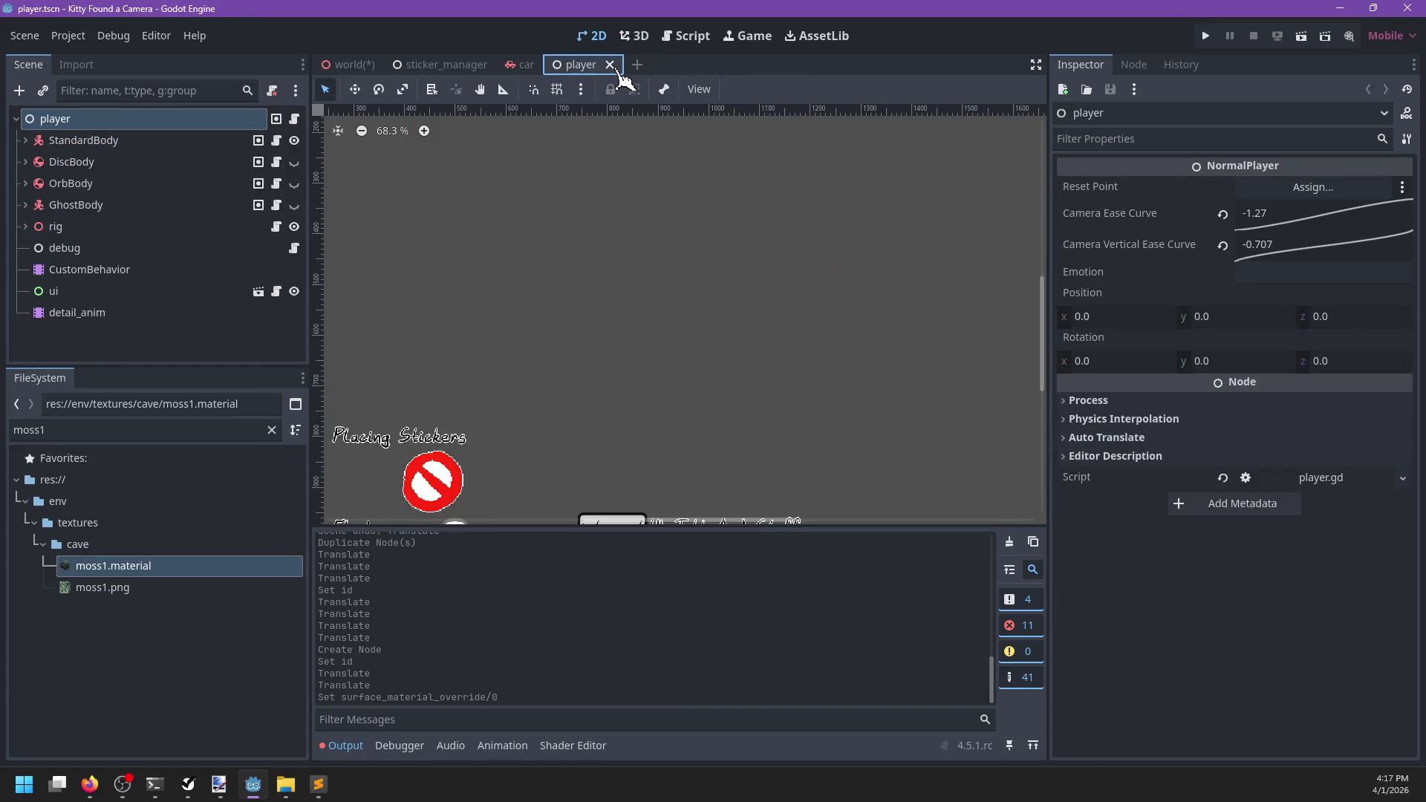
click(609, 64)
click(546, 65)
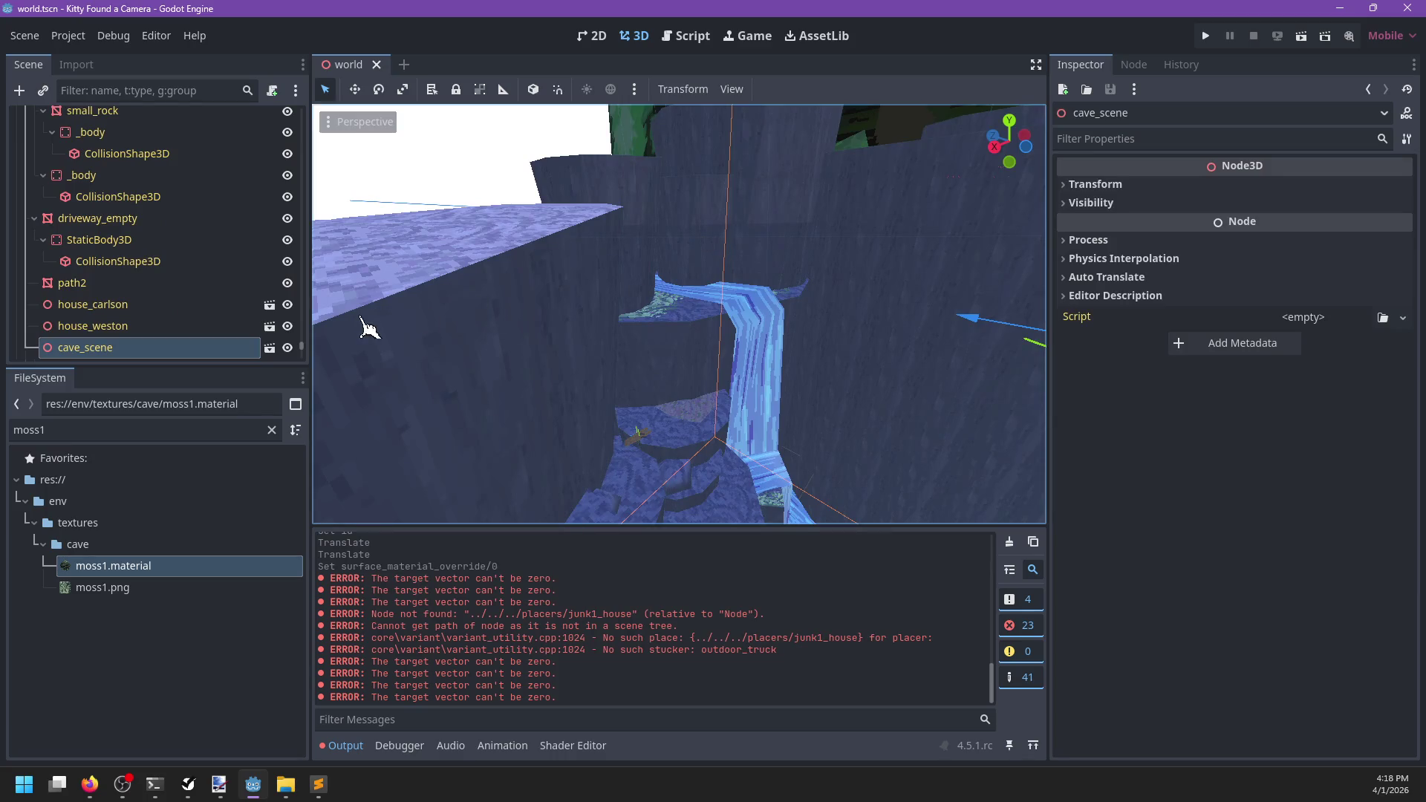
Collapse the expanded culdesac branch and scroll to sticker_pickup through sticker_pickup7
scroll(624, 318, down, 5)
scroll(153, 236, down, 3)
scroll(153, 235, down, 15)
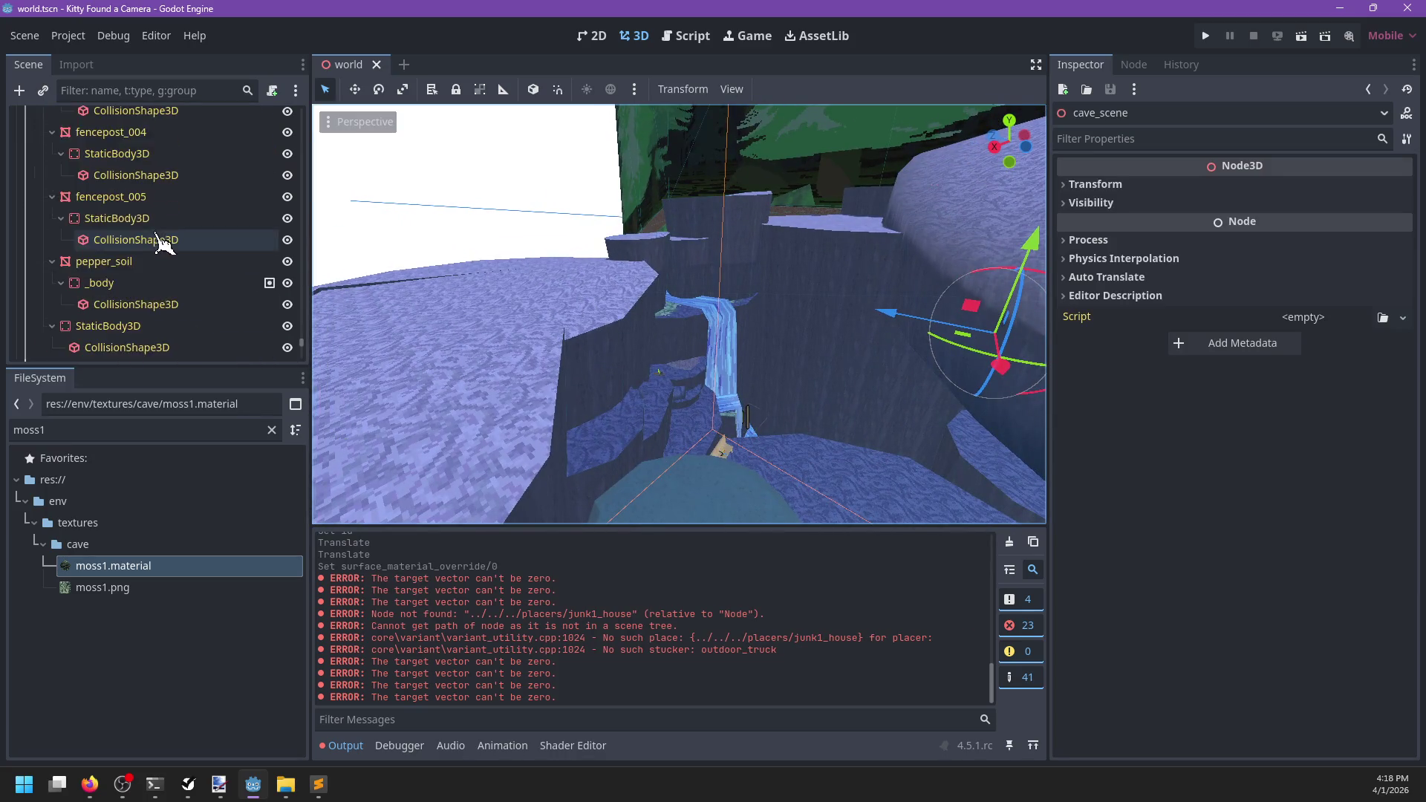
scroll(134, 149, up, 15)
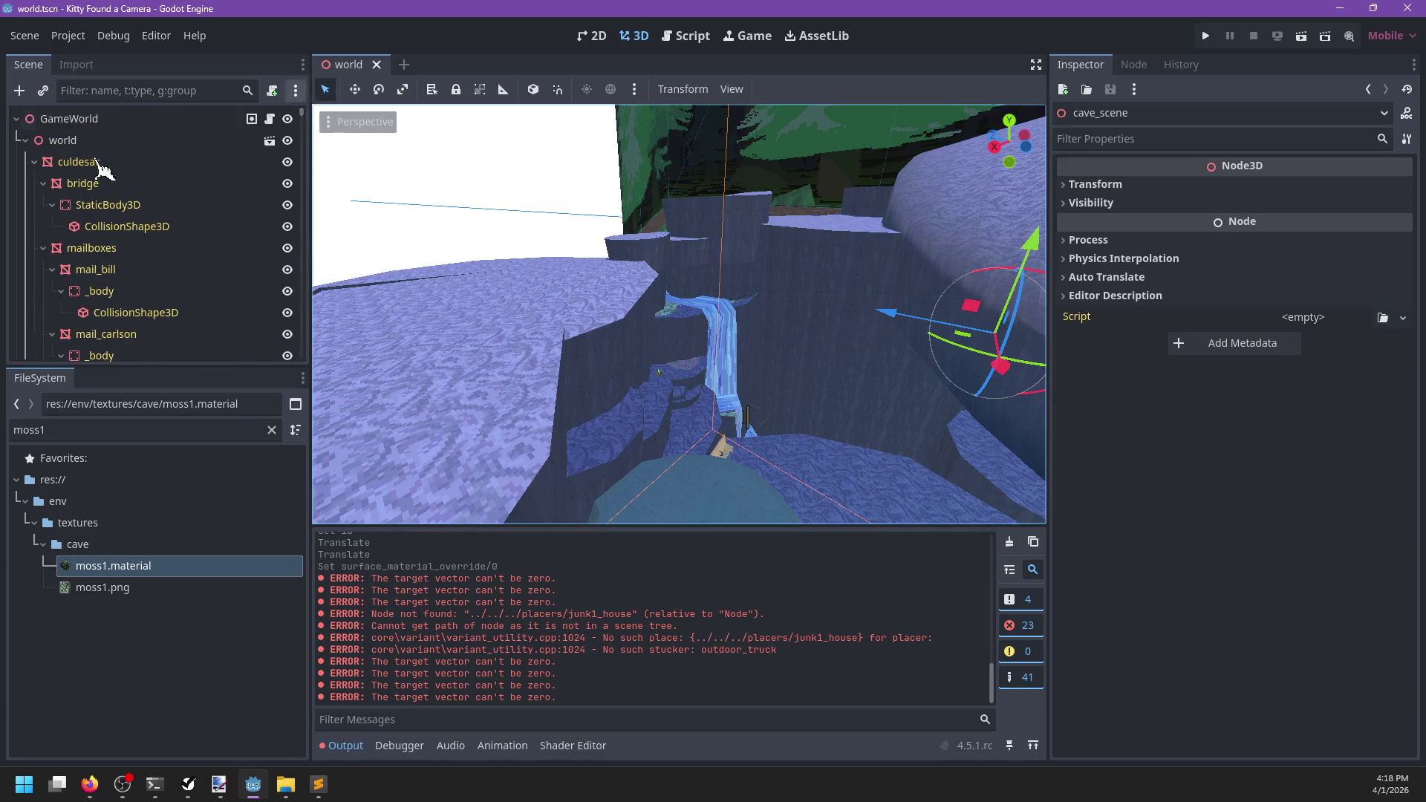
click(29, 141)
scroll(83, 280, down, 3)
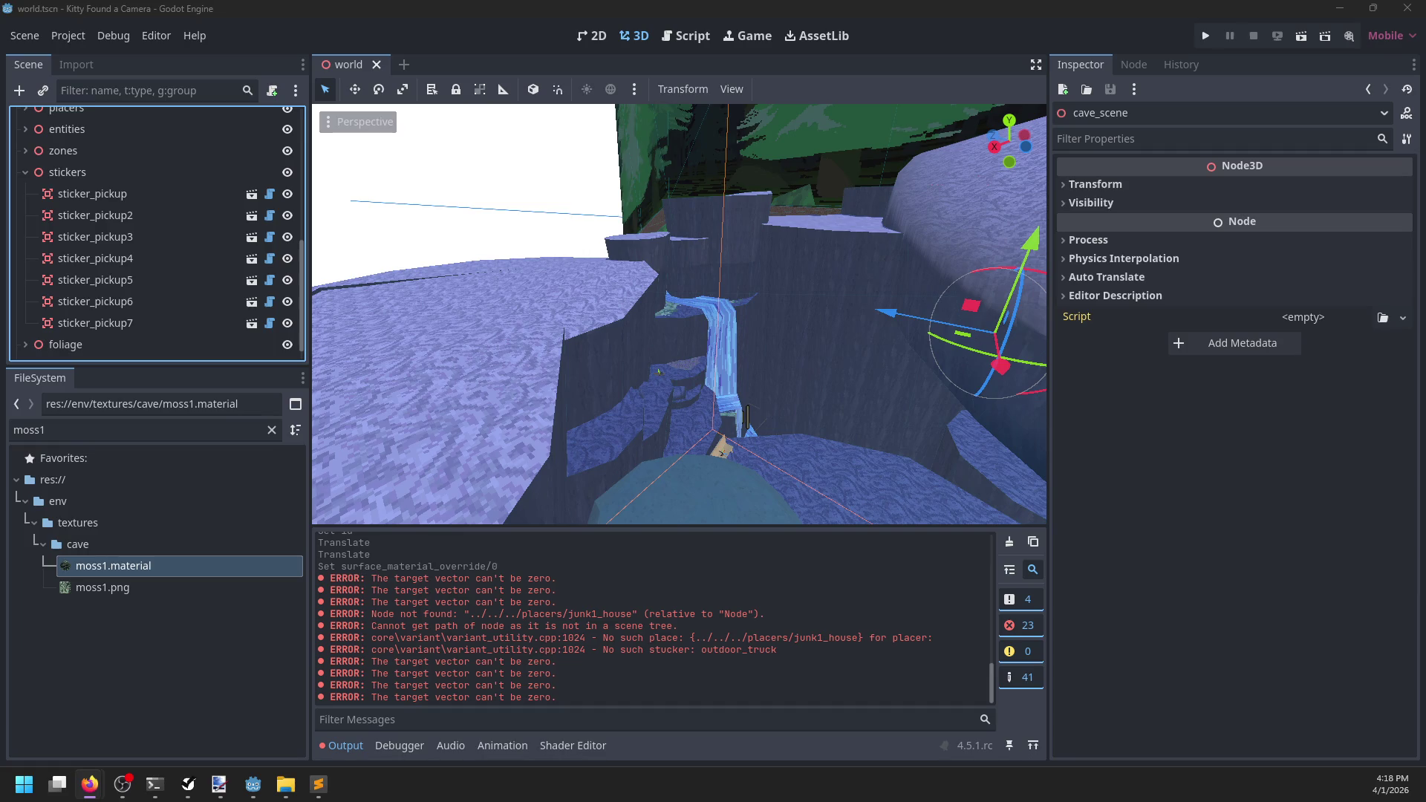
Reposition the Firefox window, allow the site's scripts, and load the Stopwatch
click(89, 783)
mouse_move(149, 214)
mouse_down()
mouse_move(492, 174)
mouse_move(547, 139)
mouse_up()
click(909, 164)
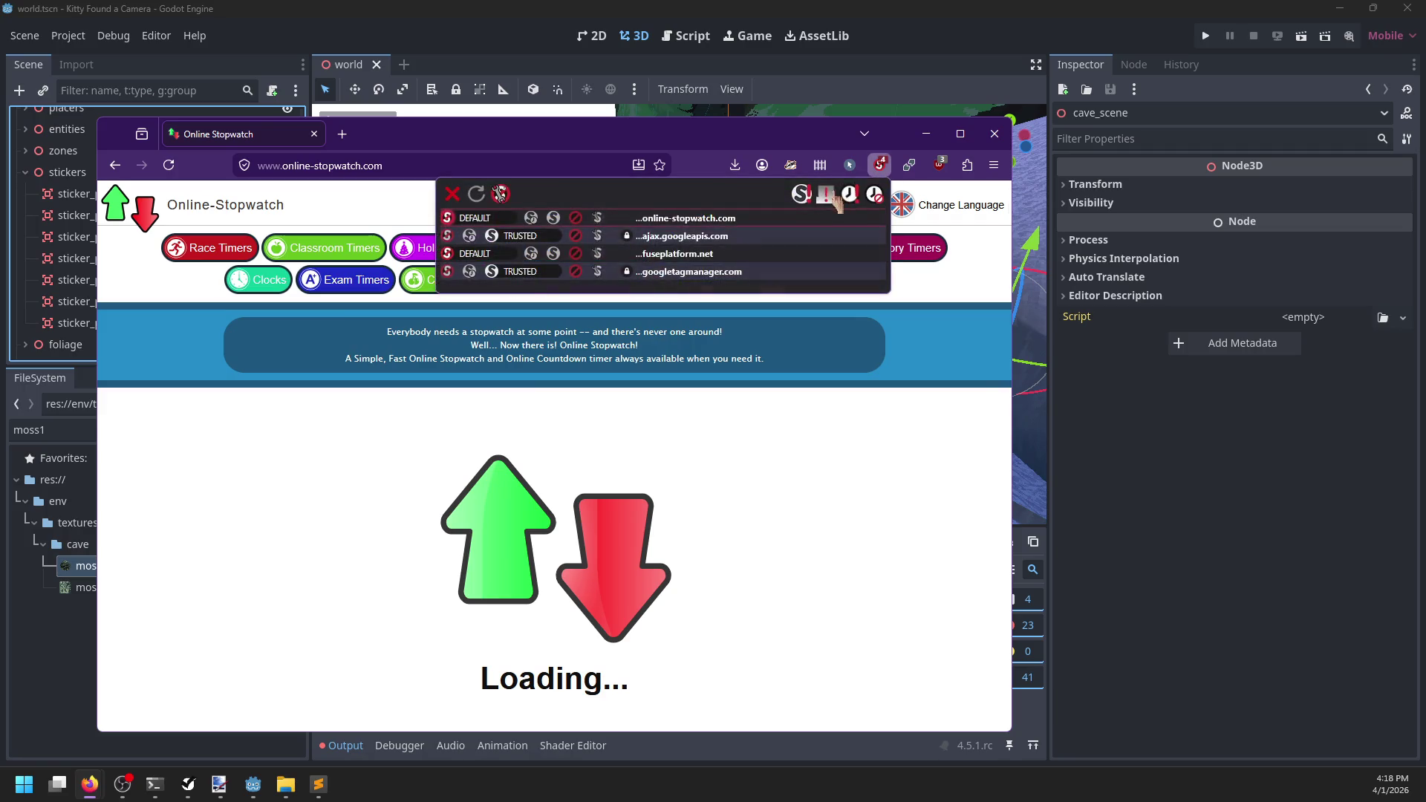
click(822, 212)
scroll(454, 509, down, 2)
click(431, 496)
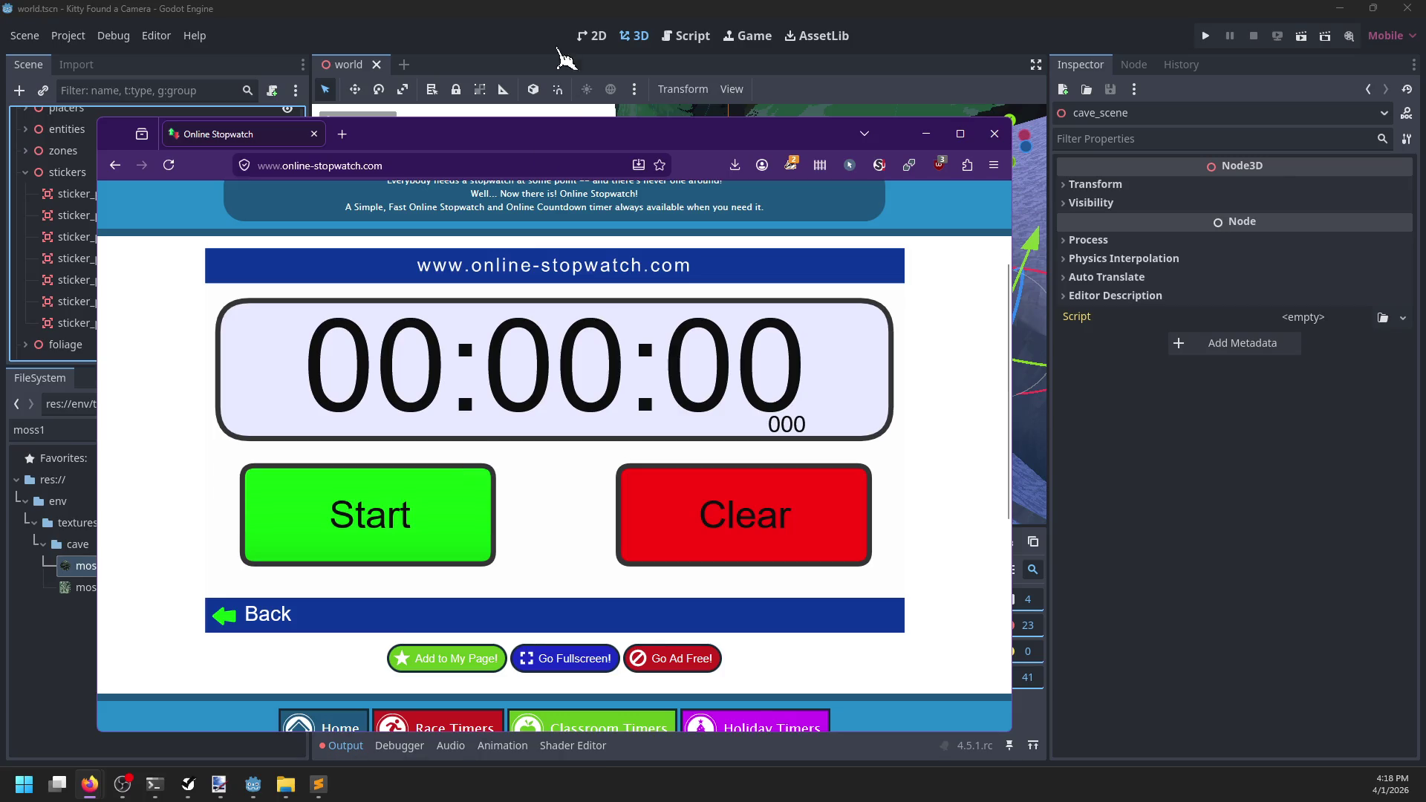
Start, pause and clear the stopwatch to 00:00:00, then select sticker_pickup7 in Godot
click(527, 29)
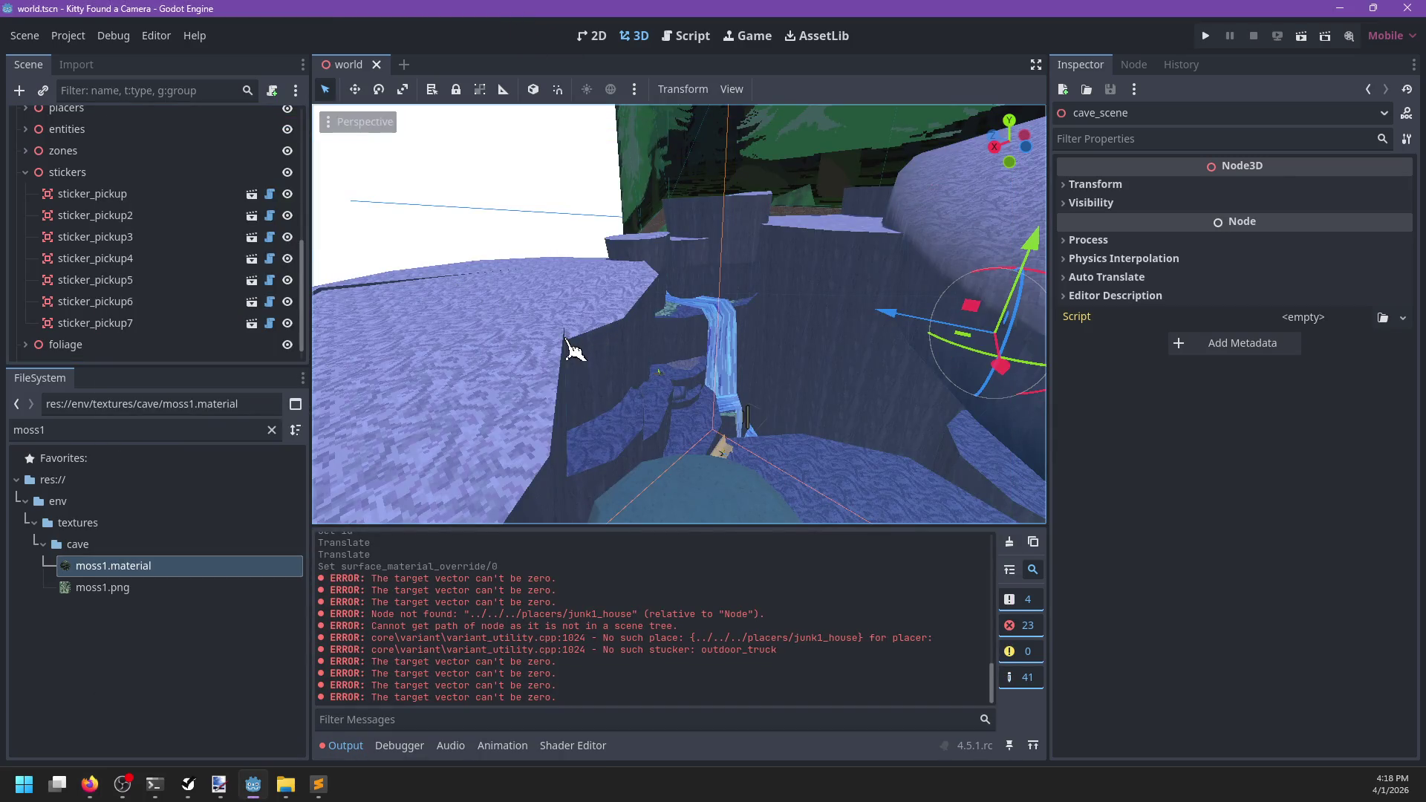
key(alt+Tab)
click(485, 505)
key(alt+Tab)
key(alt+Tab)
click(413, 516)
click(831, 526)
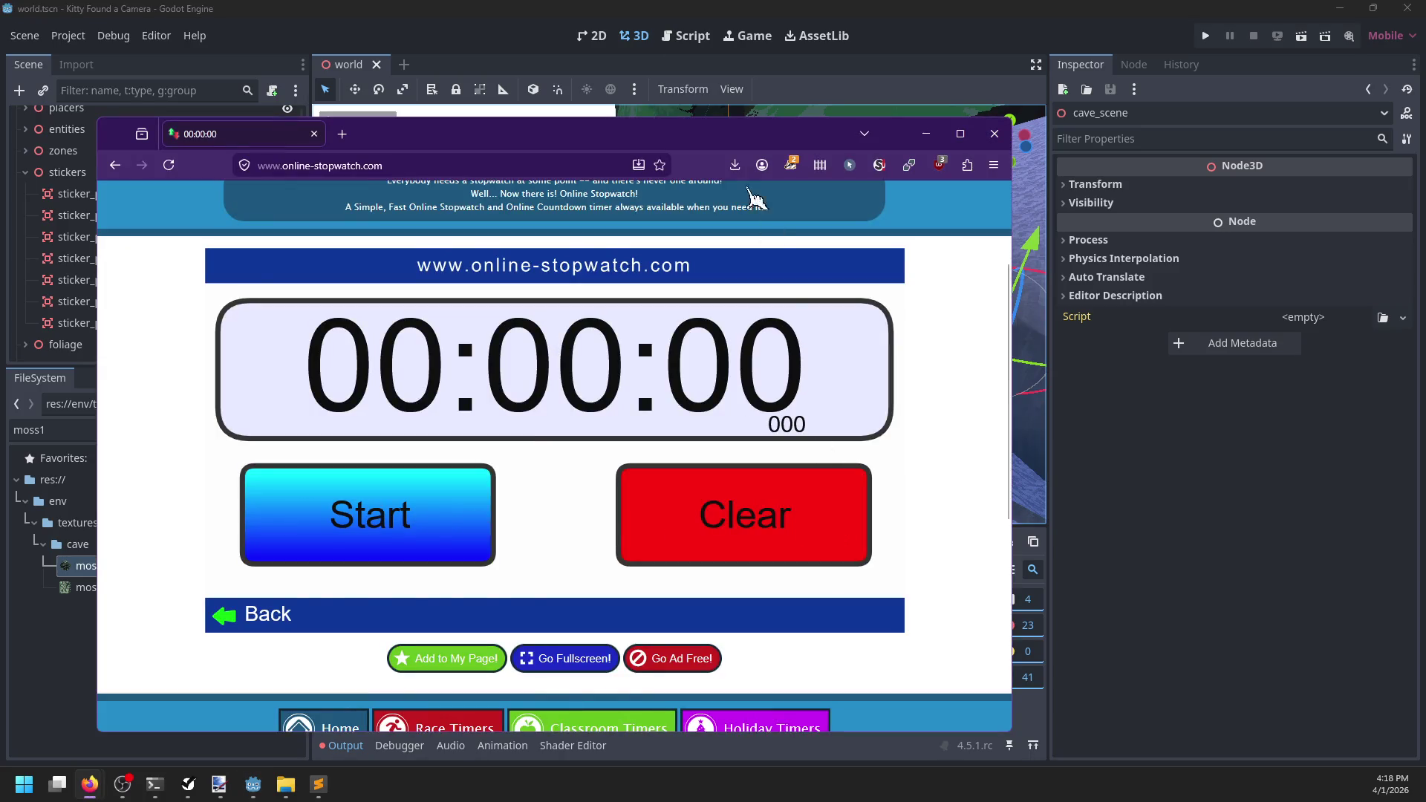
key(alt+Tab)
key(f)
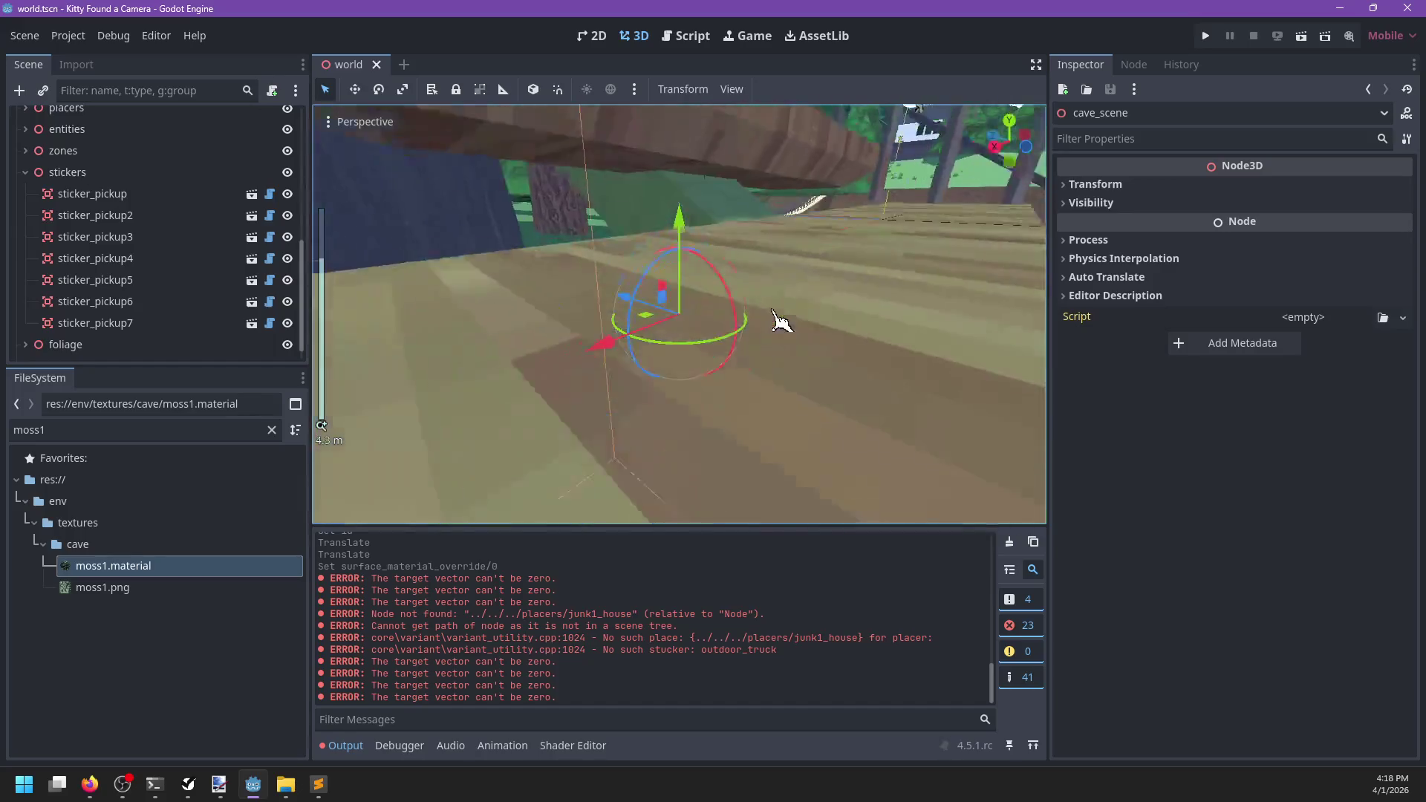
click(112, 323)
Append 1 to sticker_pickup7's ID, making it outdoor_truck1, and save world.tscn
key(f)
mouse_move(724, 340)
mouse_down()
mouse_move(680, 297)
mouse_move(615, 289)
mouse_move(519, 407)
mouse_move(615, 383)
mouse_up()
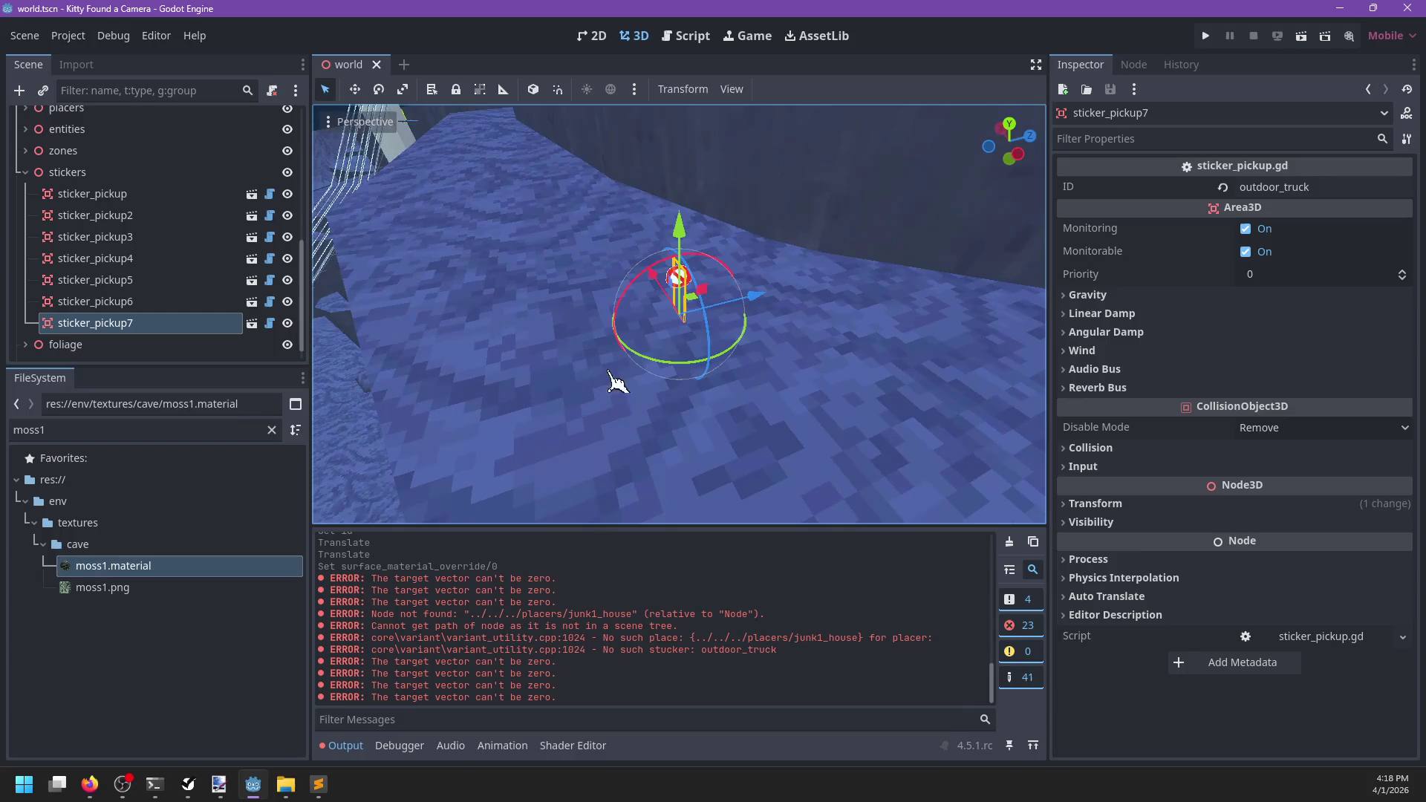
click(1324, 185)
text(1)
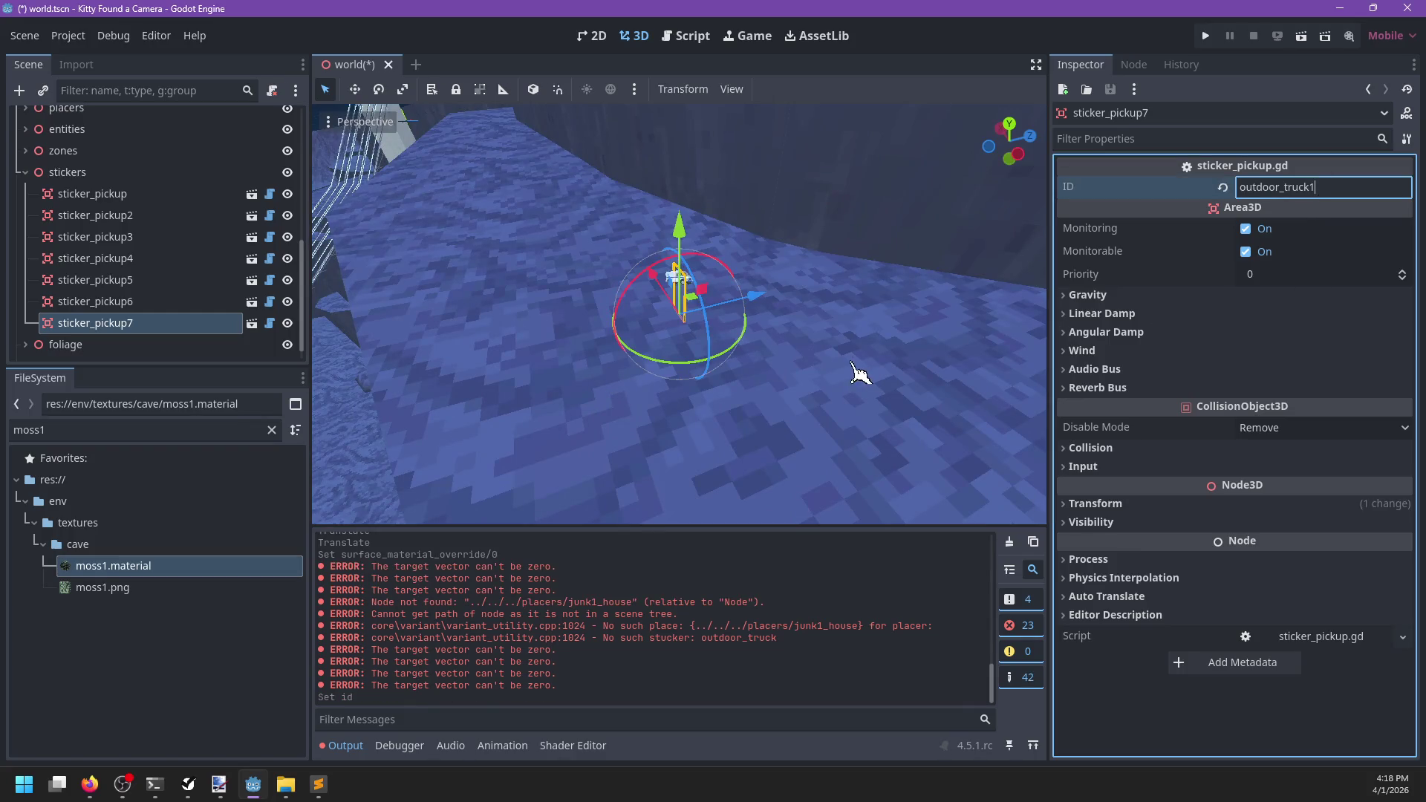
key(ctrl+s)
Time a short run on the stopwatch, then close the Firefox window
key(alt+Tab)
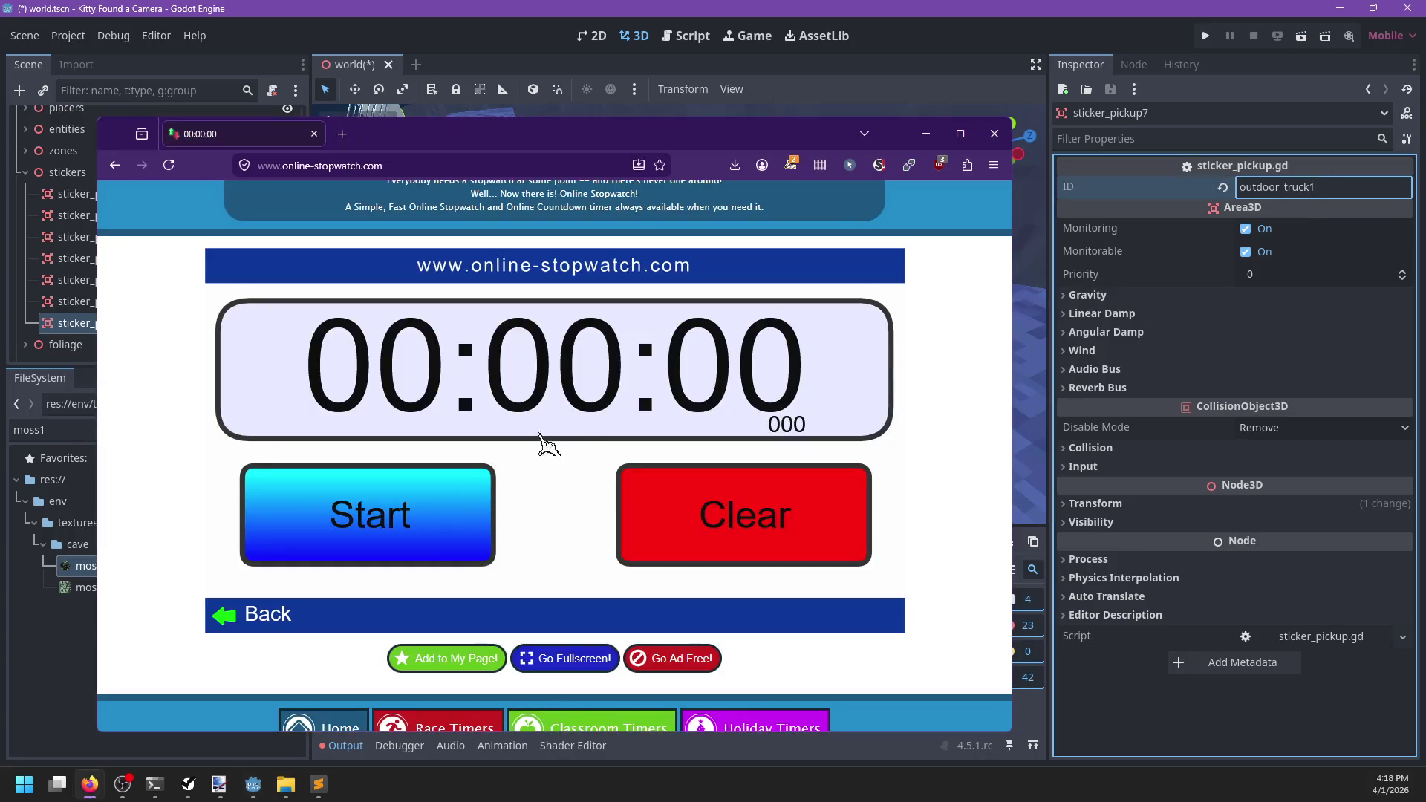
key(space)
click(491, 491)
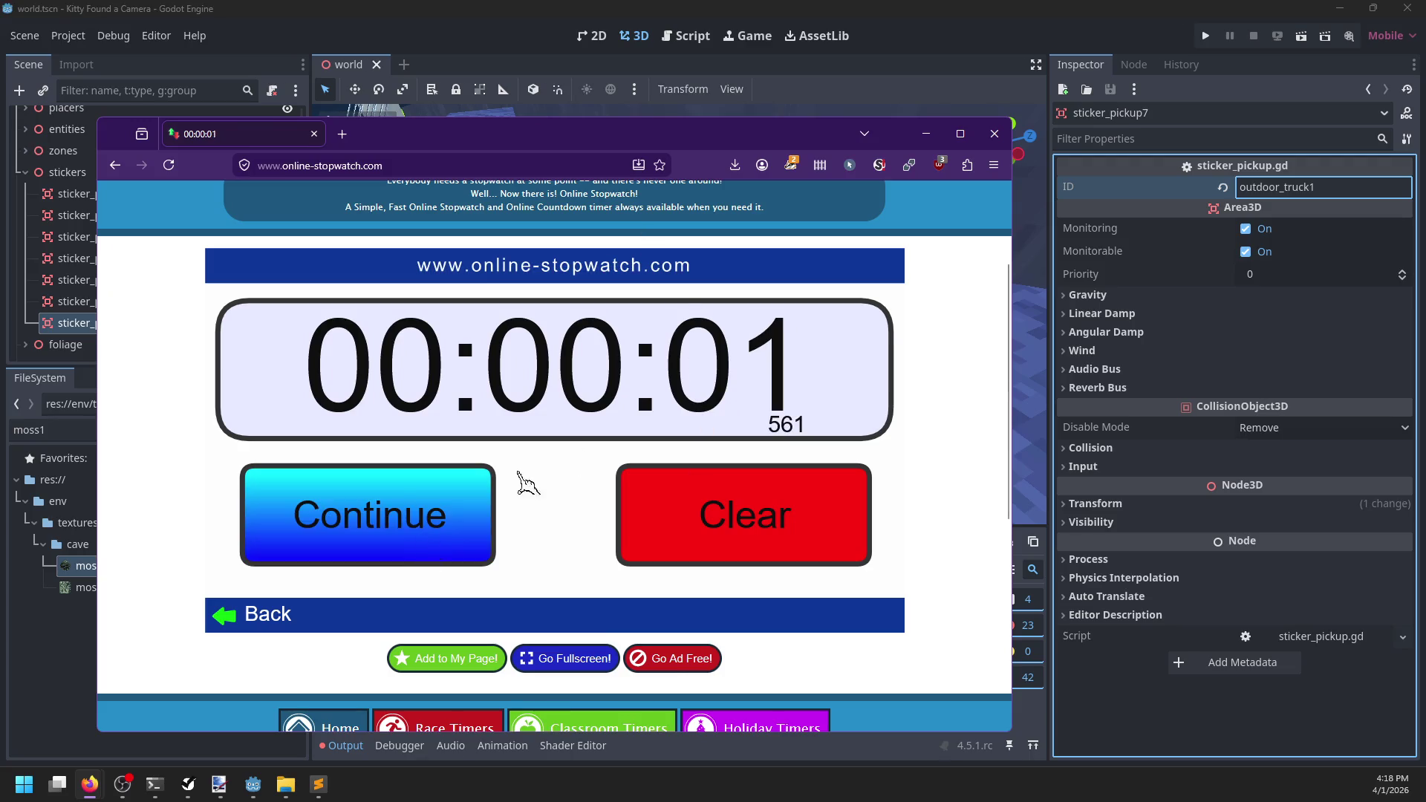
click(993, 143)
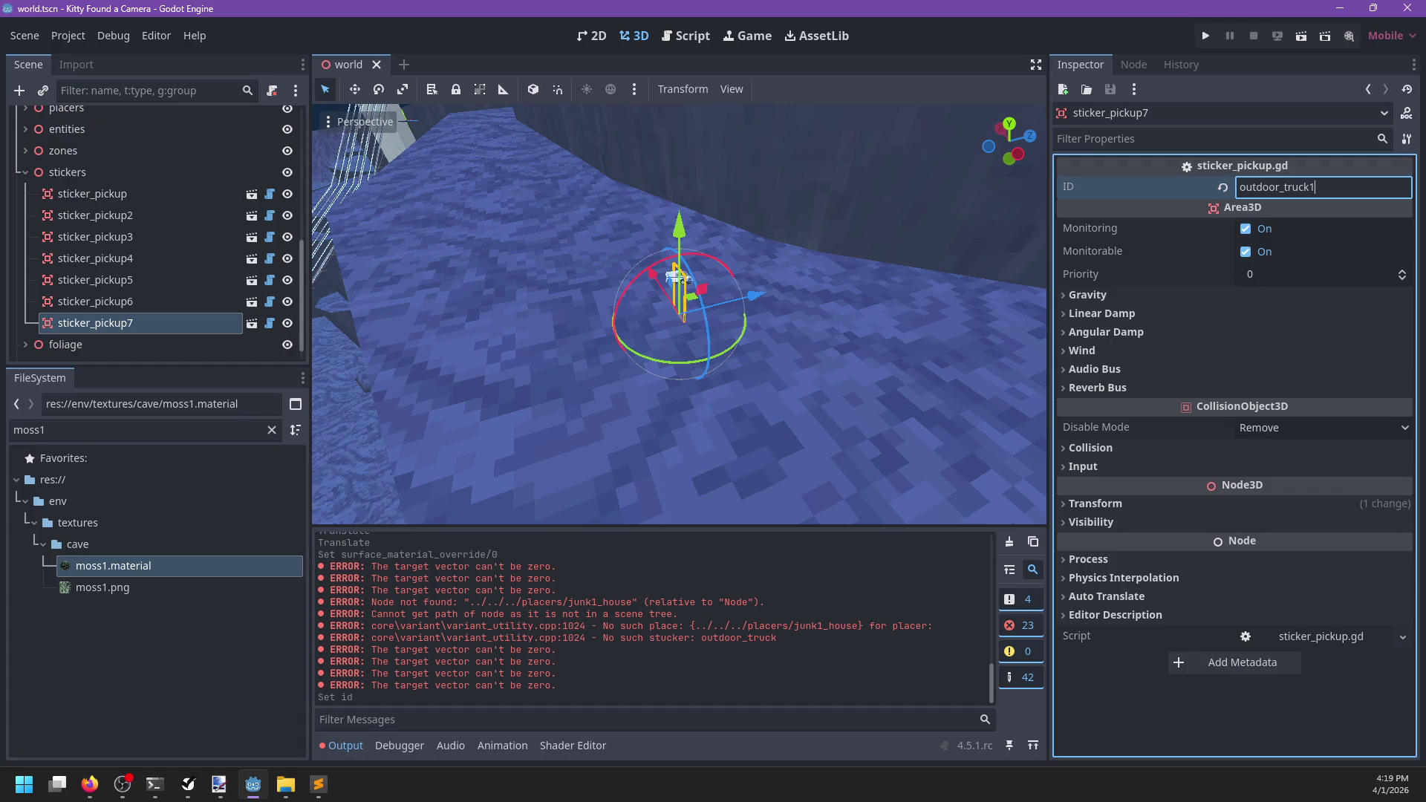
Bring Sublime Text showing world.tscn to the front
key(alt+Tab)
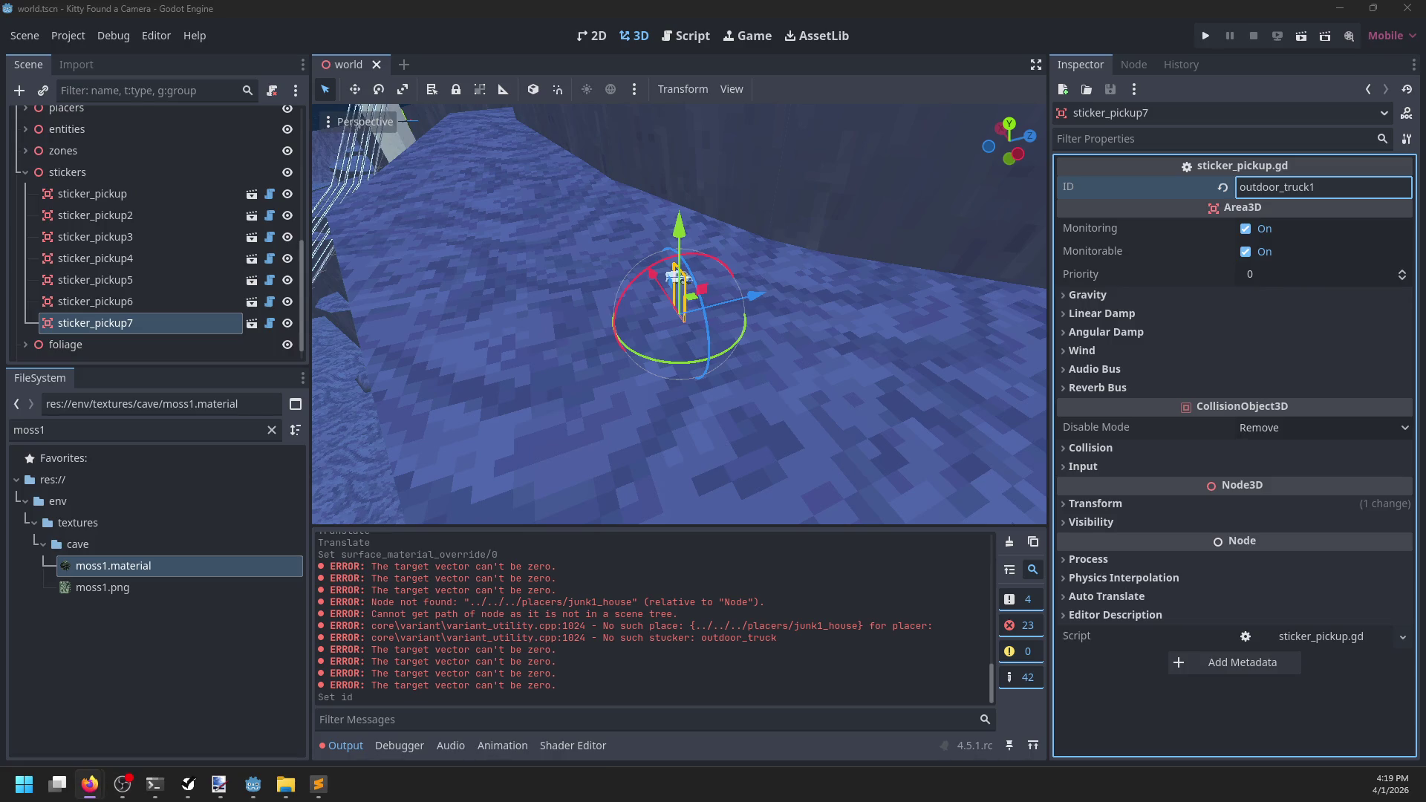
click(317, 784)
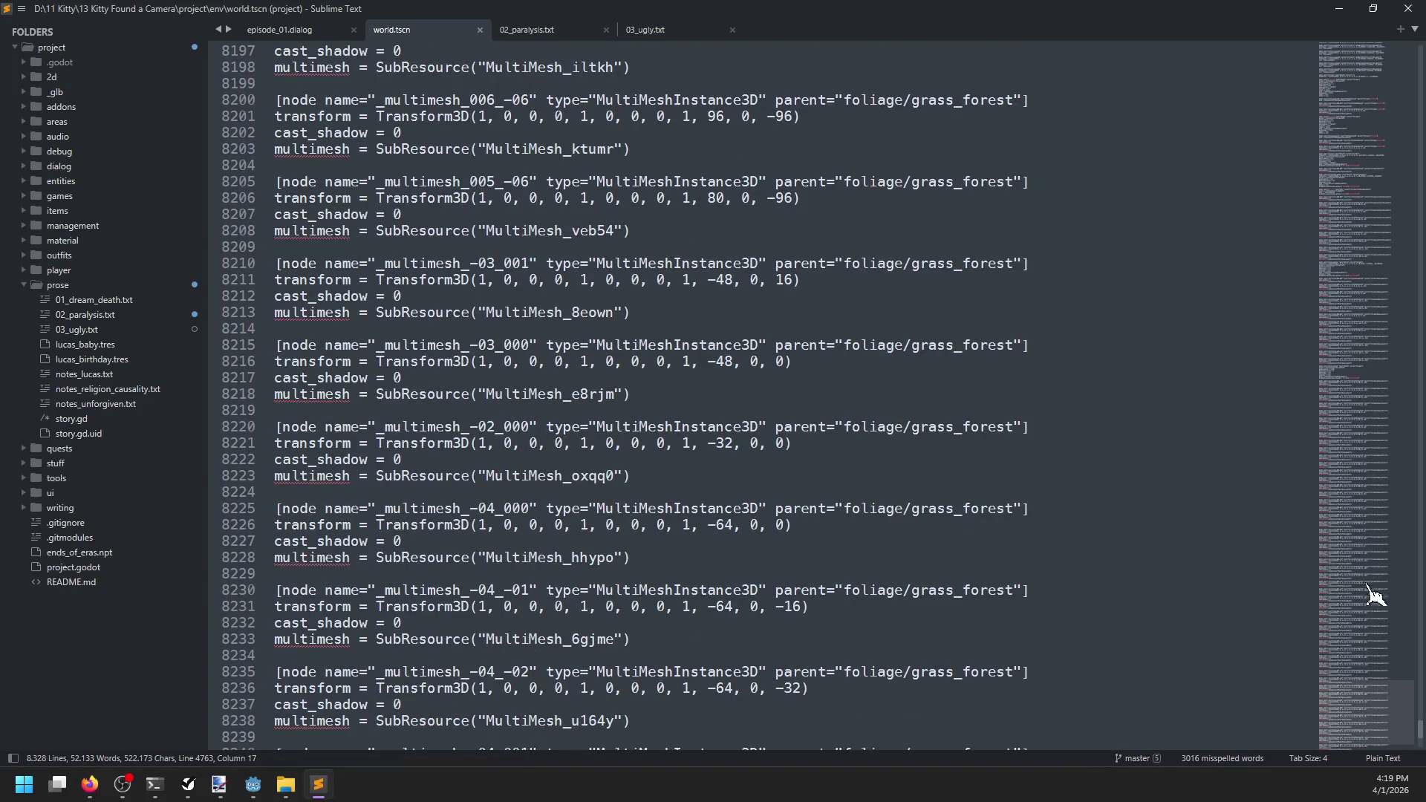
Jump far up into world.tscn's numeric data via the minimap, then return to Godot
mouse_move(1366, 715)
mouse_down()
mouse_move(1367, 320)
mouse_move(1114, 349)
mouse_move(766, 356)
mouse_up()
key(alt+Tab)
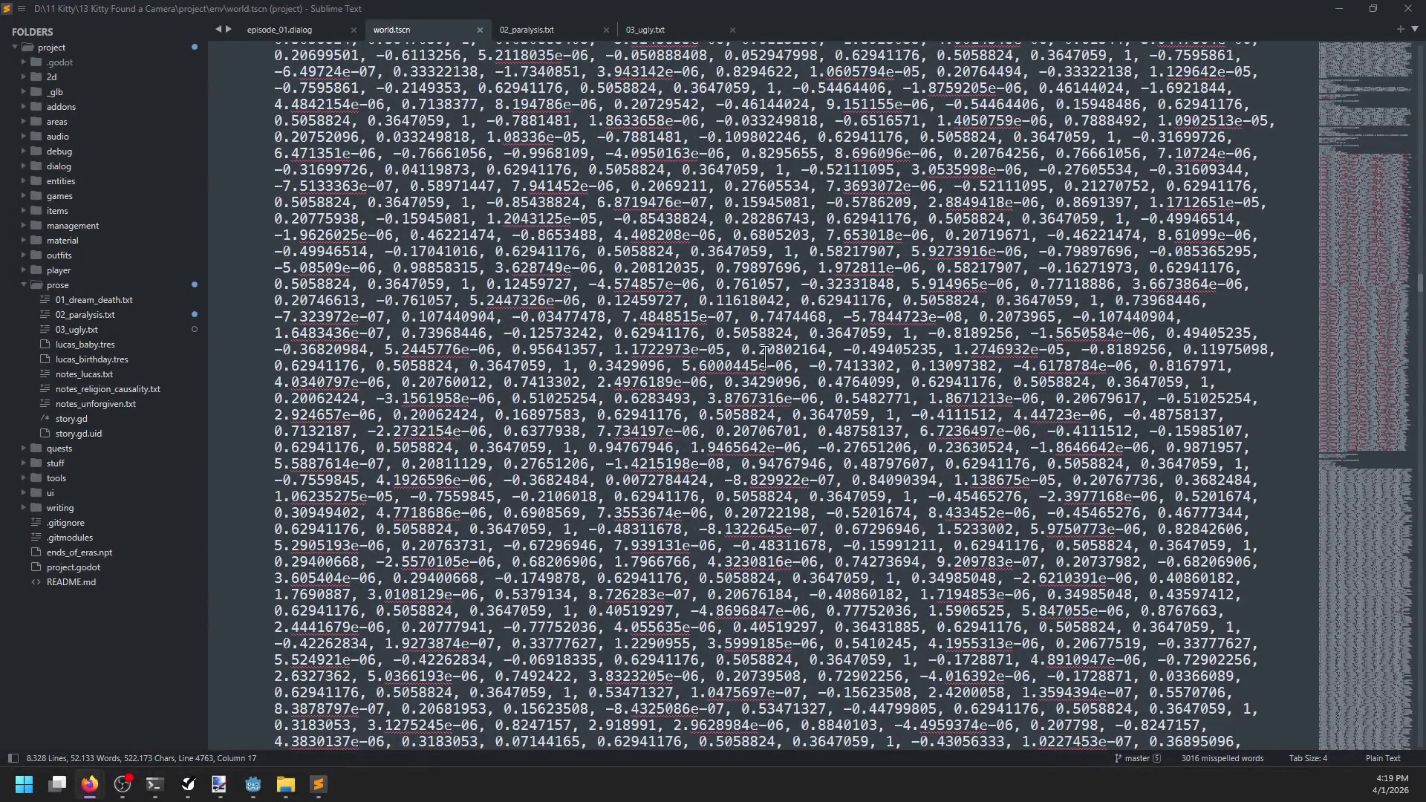
key(alt+Tab)
Orbit across the hill and fly the 3D view into the dark cave
mouse_move(772, 371)
mouse_down()
mouse_move(636, 331)
mouse_move(764, 302)
mouse_move(799, 274)
mouse_move(880, 305)
mouse_move(859, 341)
mouse_move(643, 325)
mouse_move(691, 305)
mouse_move(650, 299)
mouse_move(713, 312)
mouse_move(681, 322)
mouse_move(707, 341)
mouse_up()
scroll(878, 305, down, 2)
scroll(652, 299, down, 5)
scroll(765, 321, down, 3)
mouse_move(726, 325)
mouse_down()
mouse_move(560, 344)
mouse_move(728, 328)
mouse_move(818, 337)
mouse_move(552, 327)
mouse_move(812, 318)
mouse_move(527, 345)
mouse_move(911, 331)
mouse_move(557, 309)
mouse_move(631, 384)
mouse_move(560, 312)
mouse_move(149, 451)
mouse_up()
scroll(527, 345, up, 3)
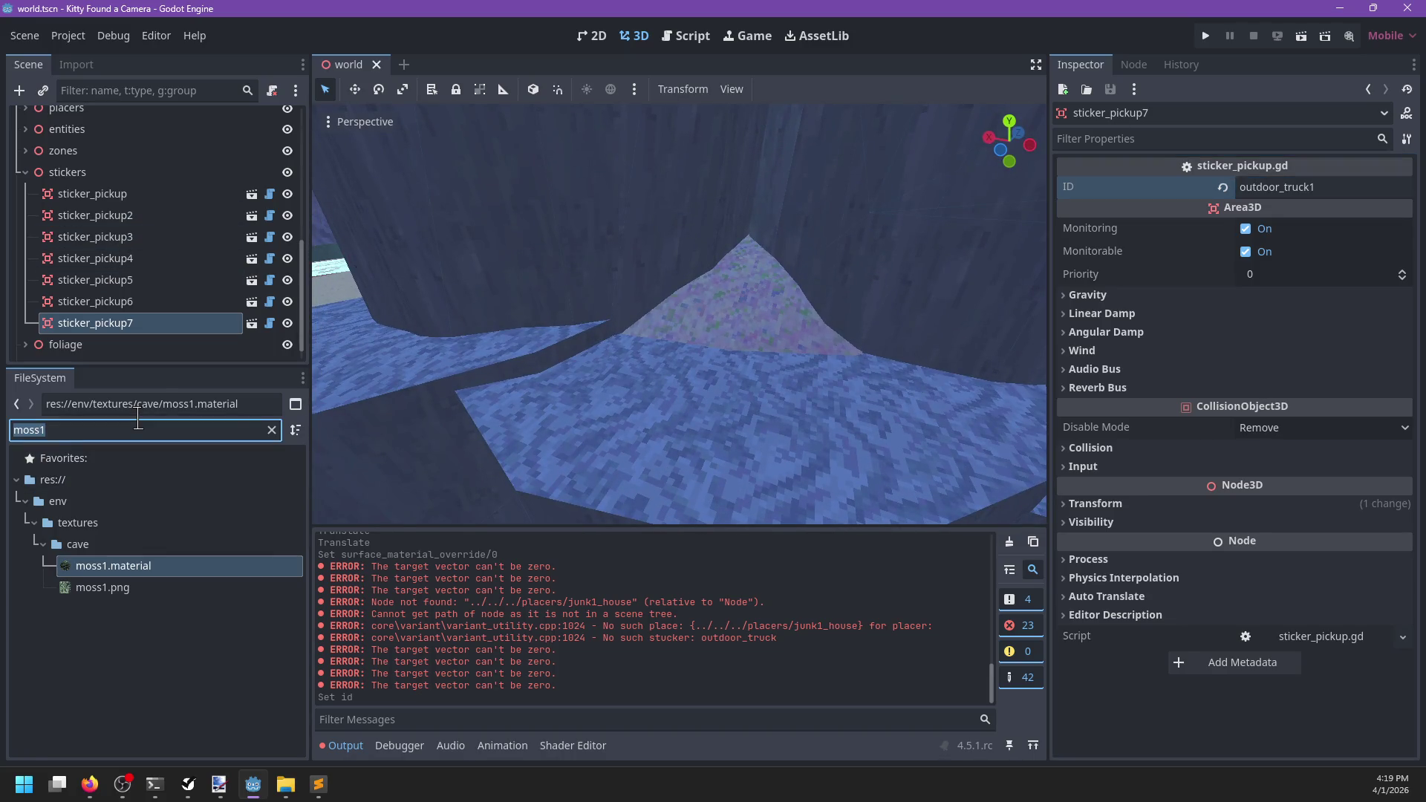
Place sticker_pickup8 in the cave with ID animal_gator and save the world scene
text(sticker)
drag(111, 630, 745, 433)
click(272, 430)
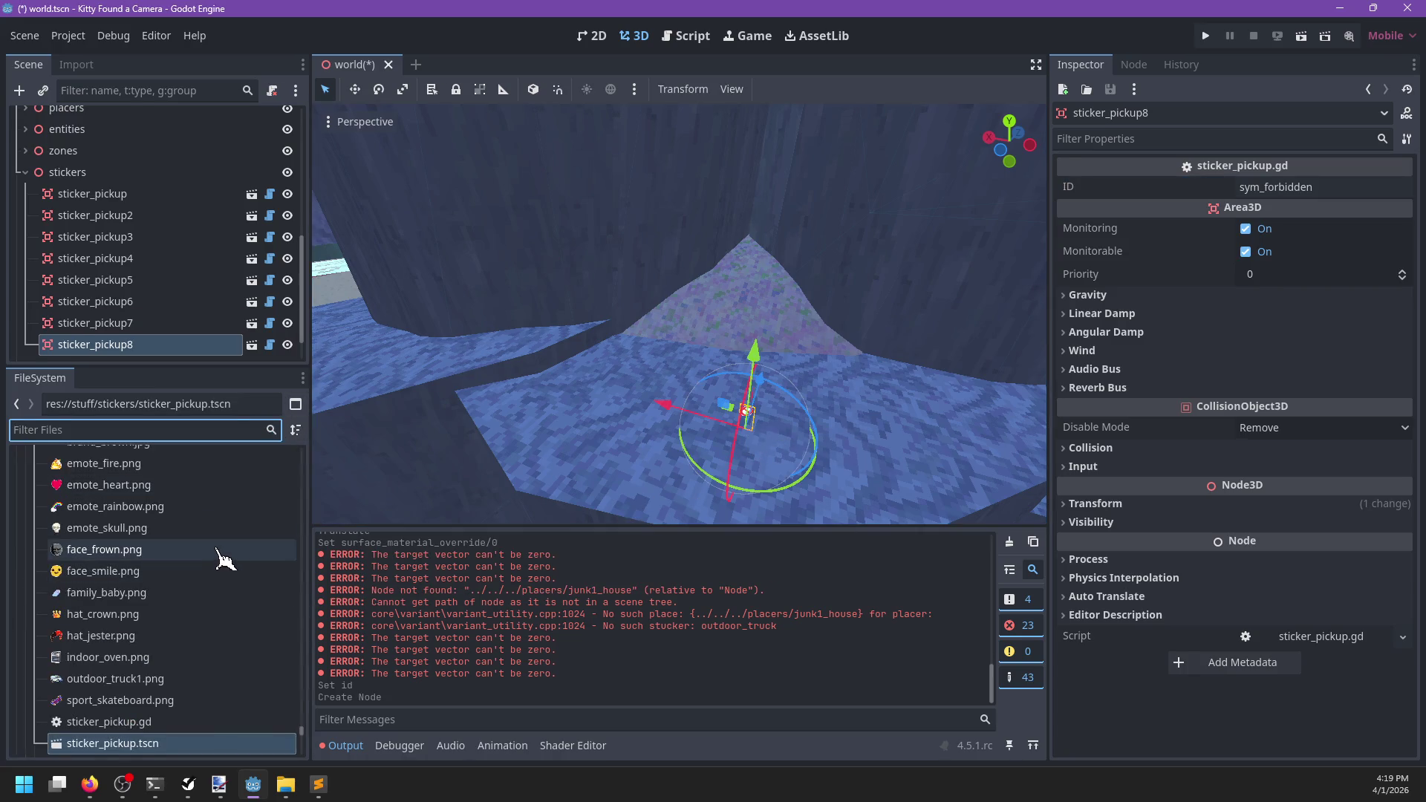
mouse_move(220, 557)
scroll(205, 559, up, 2)
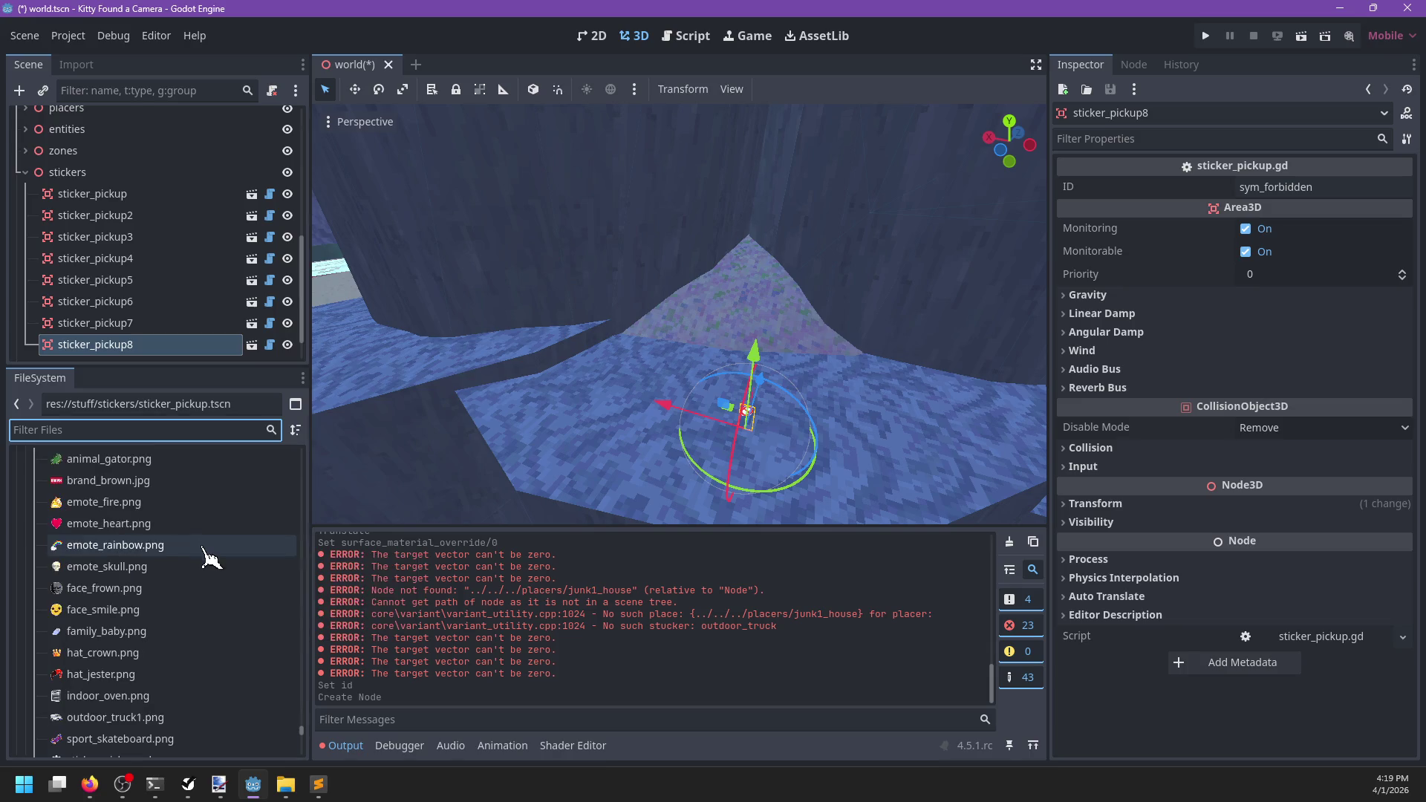
double_click(1328, 186)
text(animal_gator)
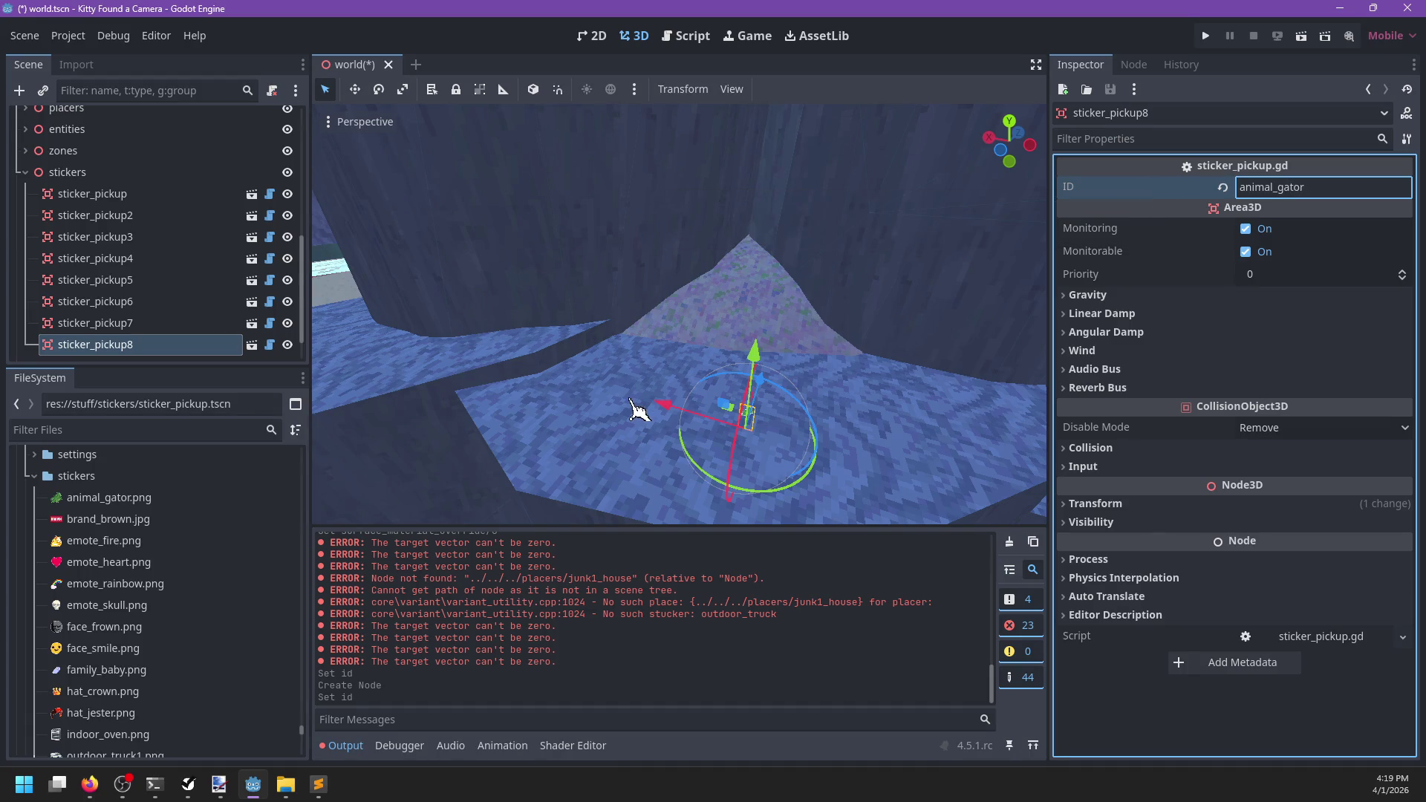
key(ctrl+s)
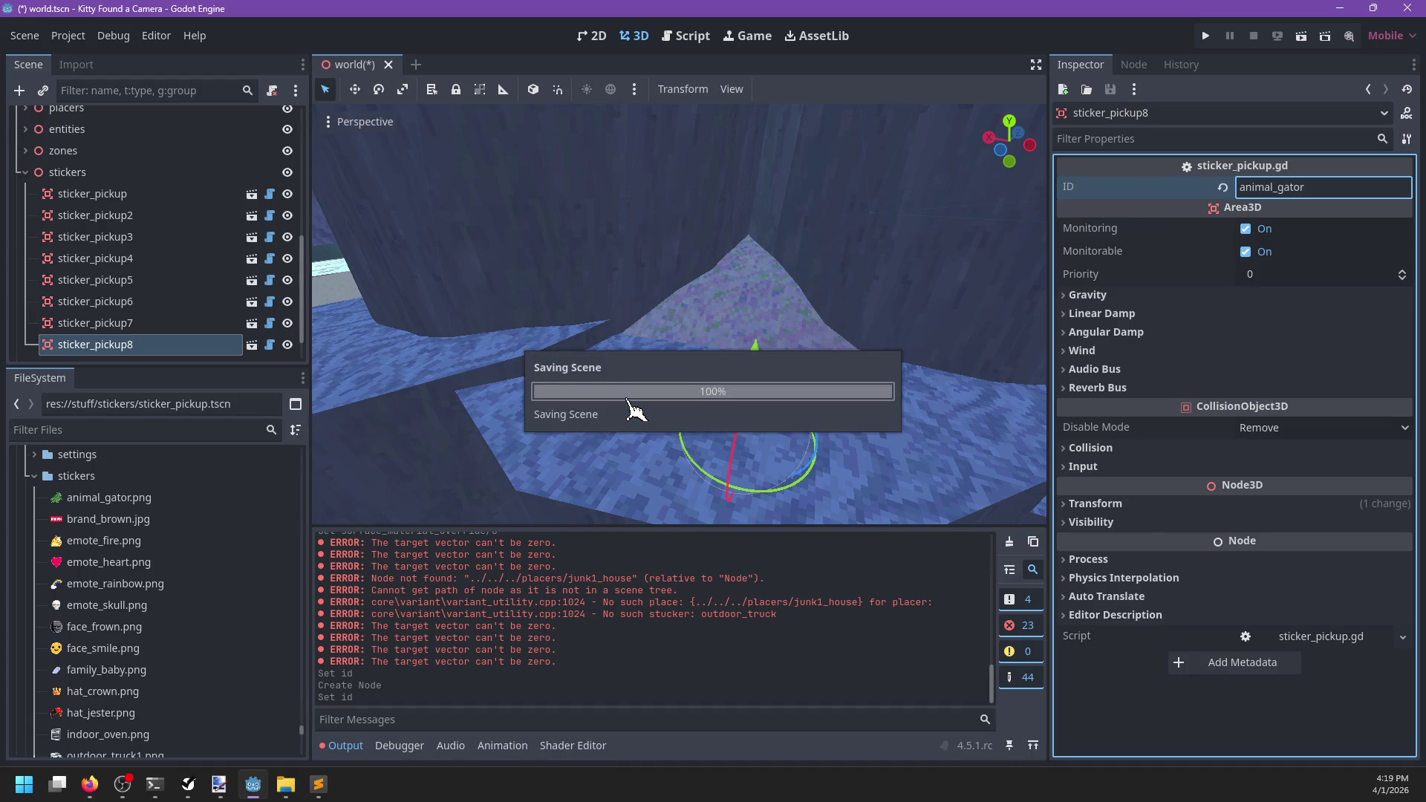
Raise sticker_pickup8 slightly on the Y axis and save the world scene again
scroll(684, 431, up, 4)
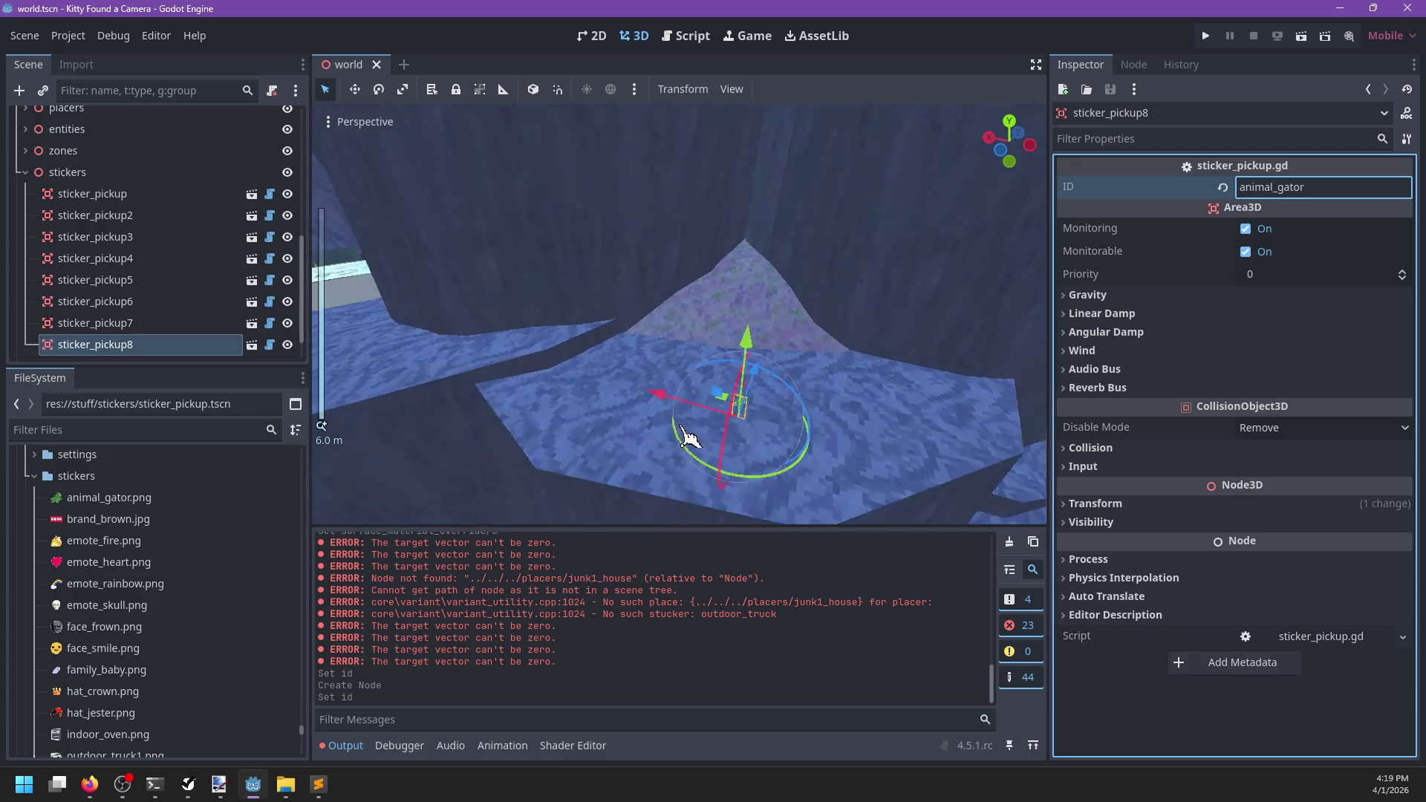
scroll(685, 435, up, 5)
drag(543, 413, 547, 431)
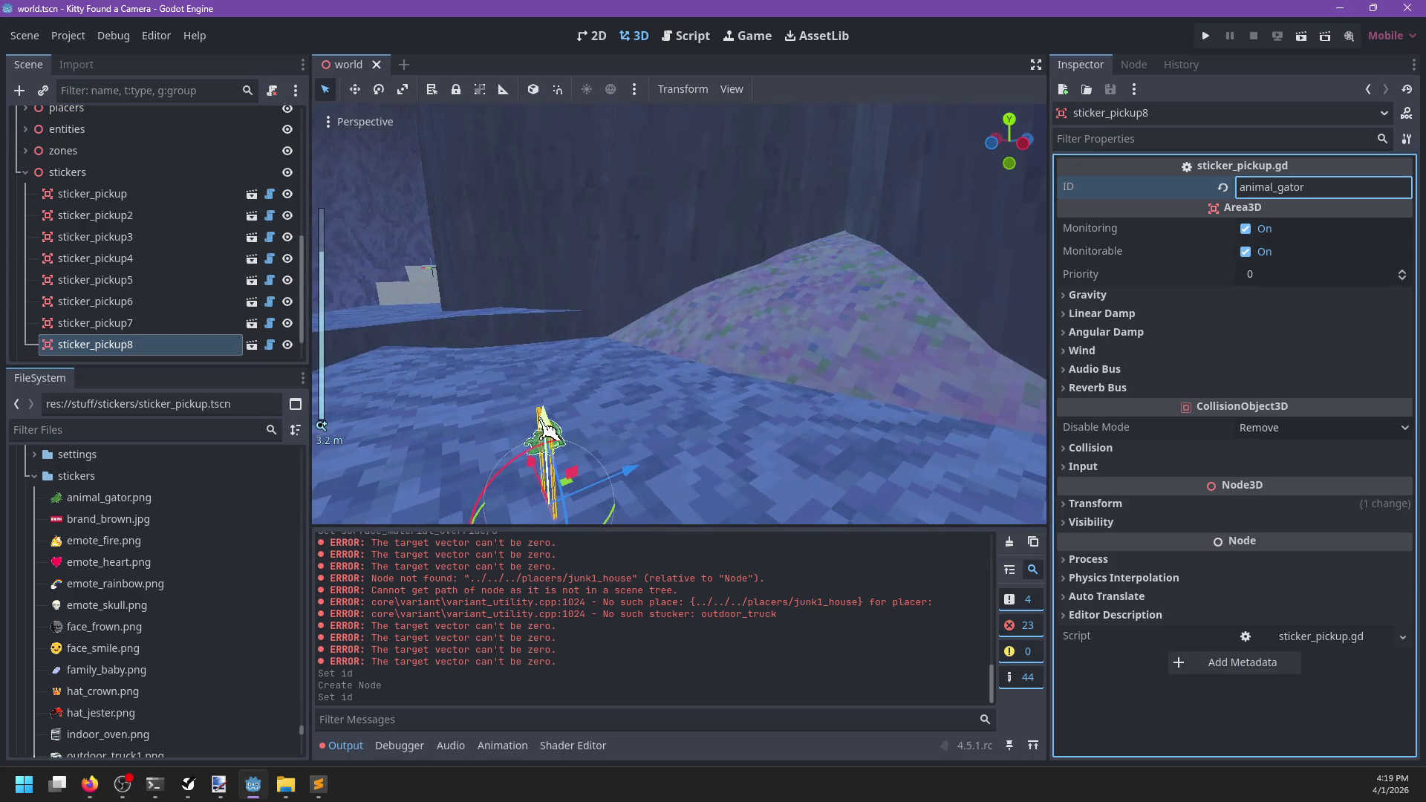
key(f)
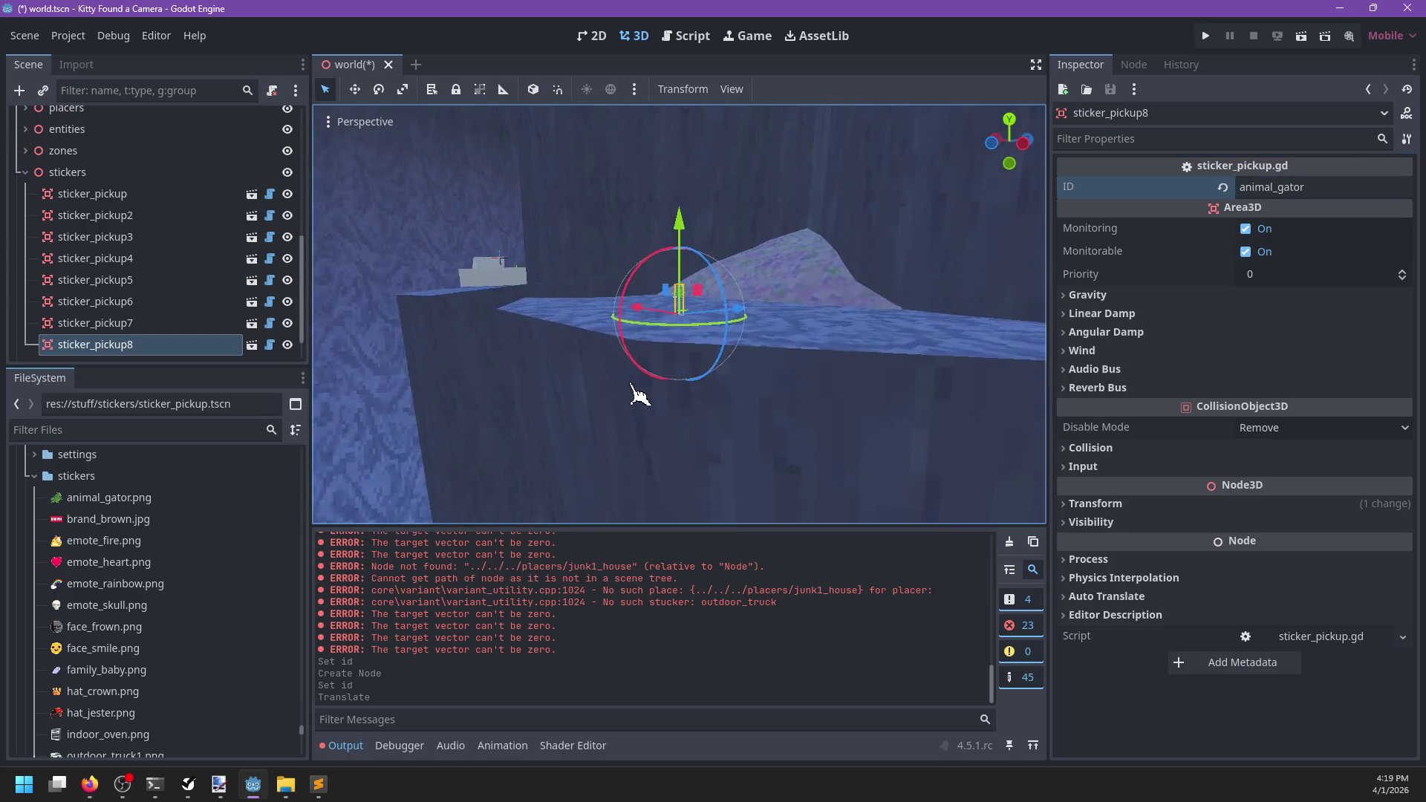
scroll(698, 419, up, 3)
scroll(698, 419, down, 3)
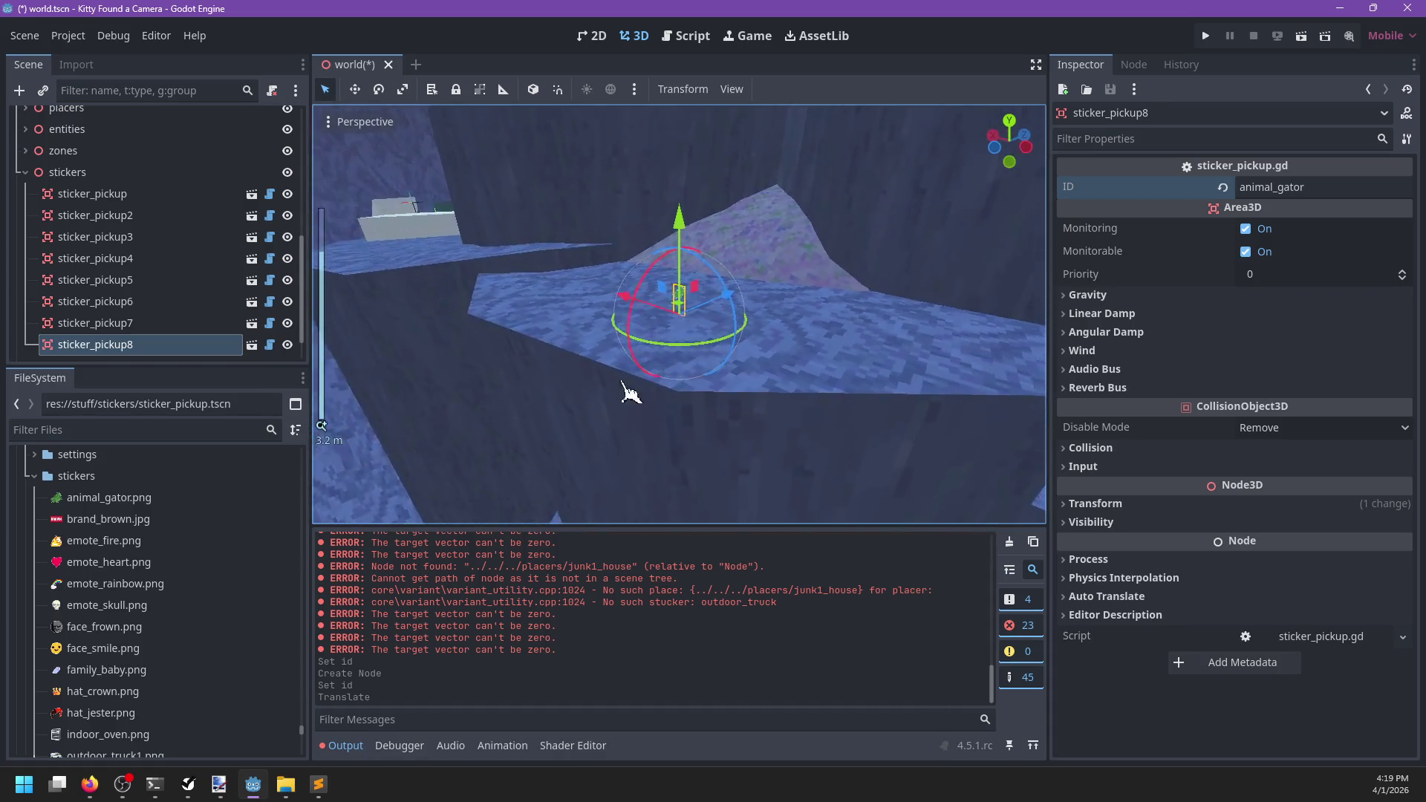
key(ctrl+s)
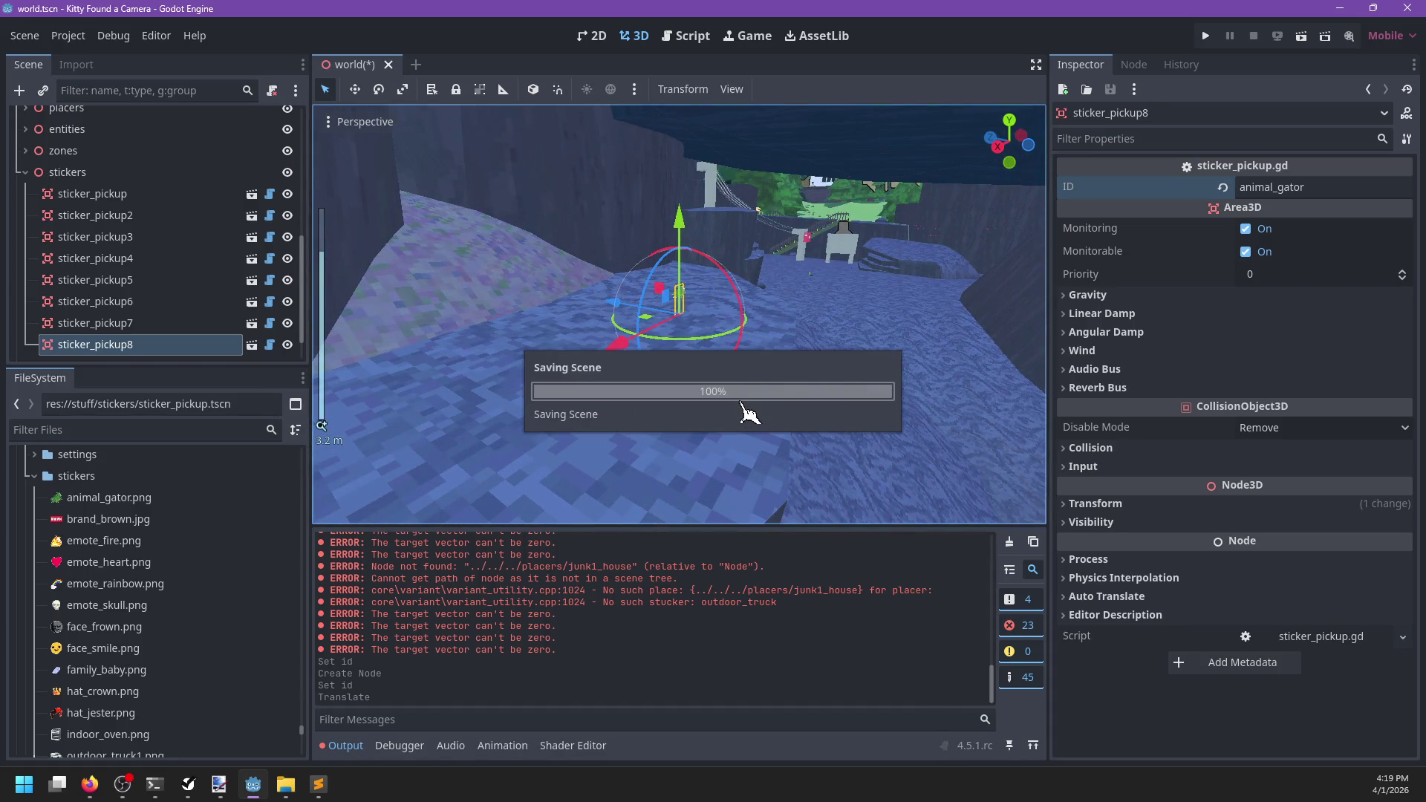
Orbit and zoom around the new animal_gator pickup to check its placement
scroll(746, 414, down, 5)
mouse_move(853, 280)
mouse_down()
mouse_move(707, 408)
mouse_move(572, 334)
mouse_move(706, 357)
mouse_move(796, 346)
mouse_up()
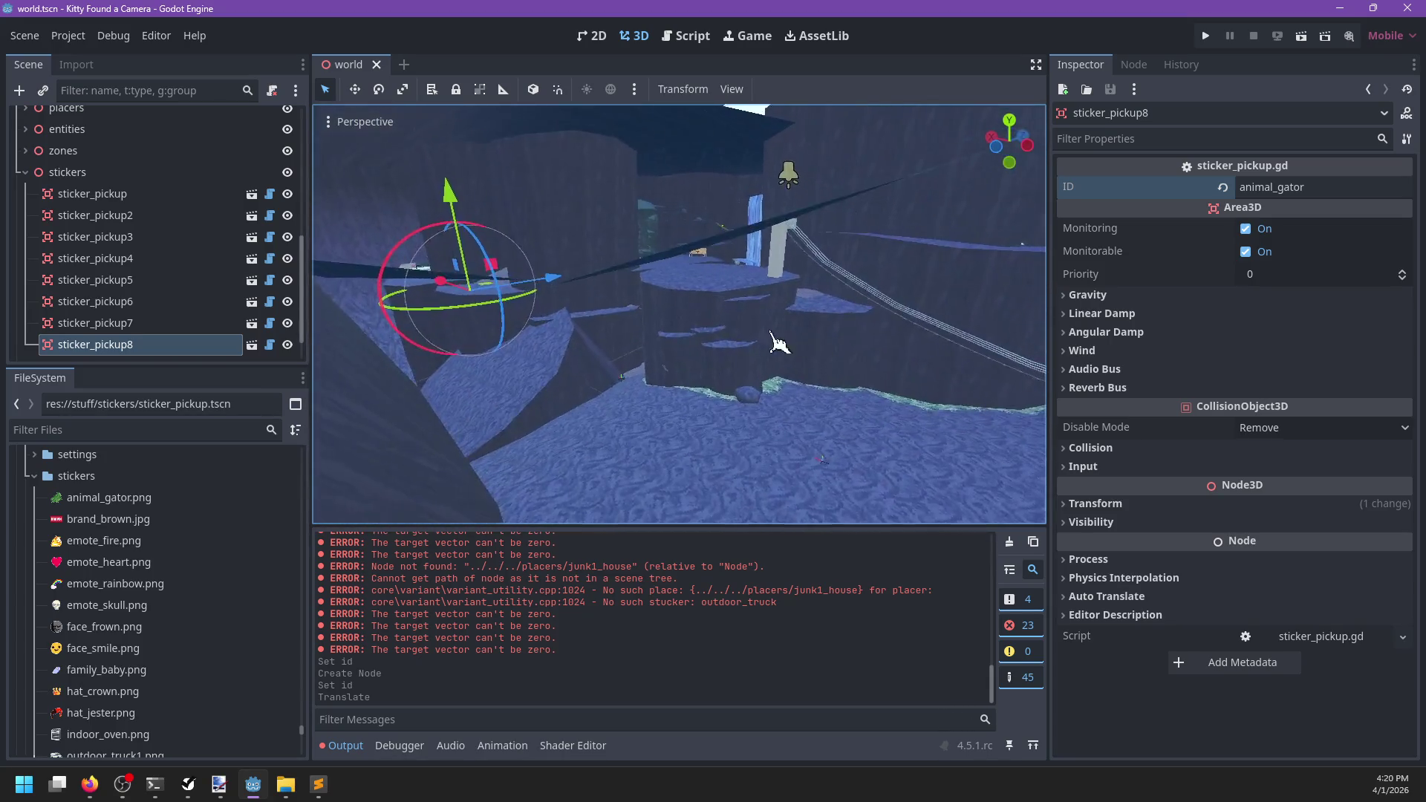
key(f)
mouse_move(669, 344)
mouse_down()
mouse_move(668, 398)
mouse_move(754, 398)
mouse_up()
scroll(678, 398, down, 3)
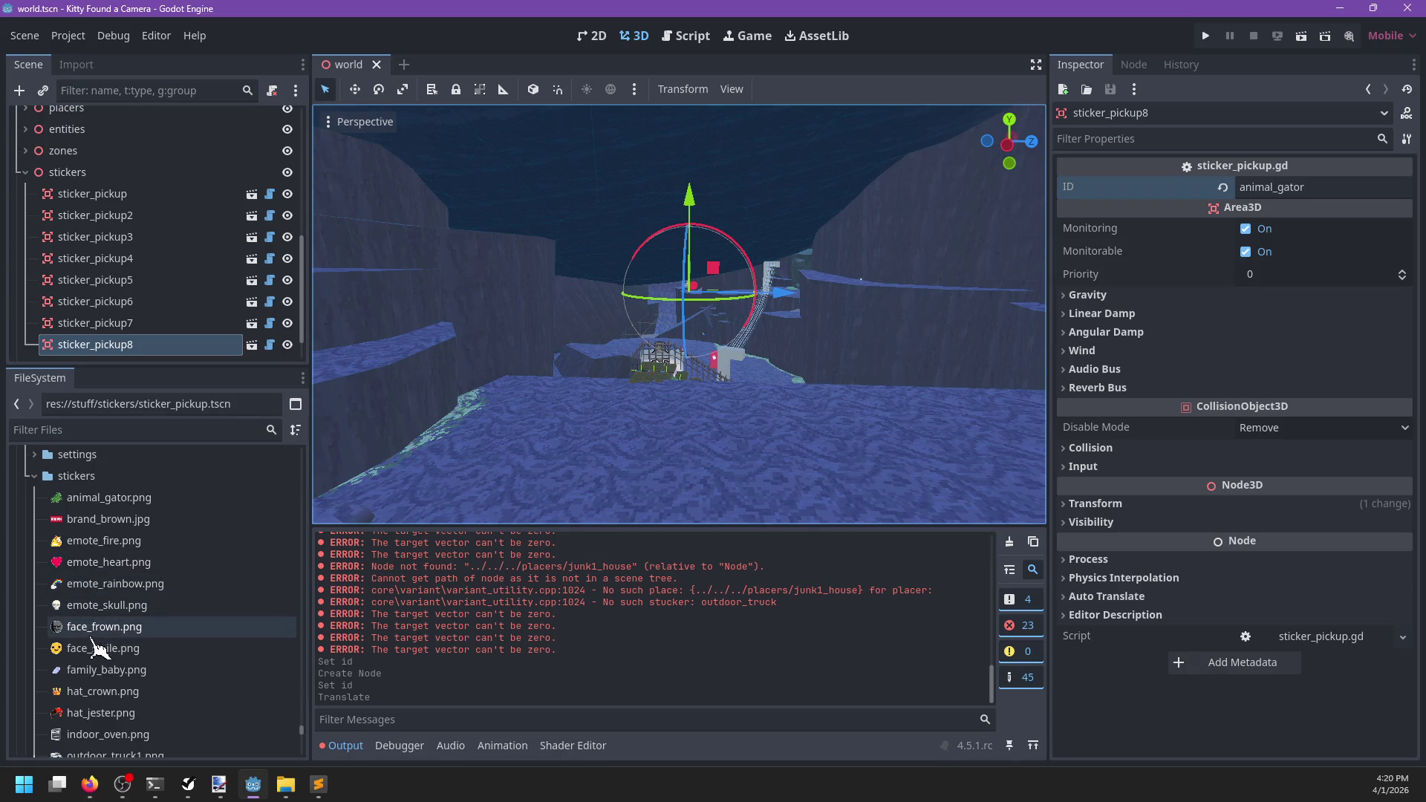
scroll(97, 696, down, 2)
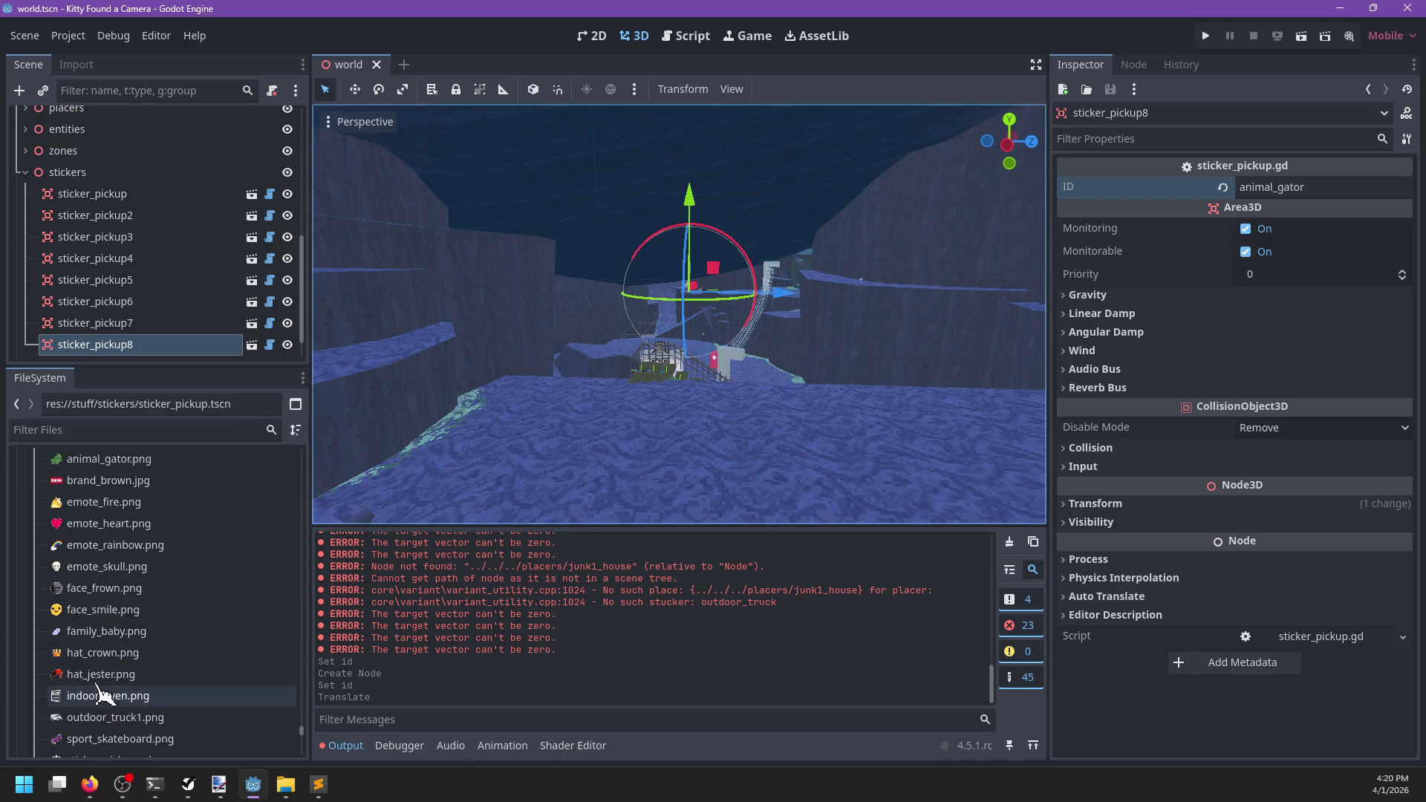
scroll(99, 704, down, 2)
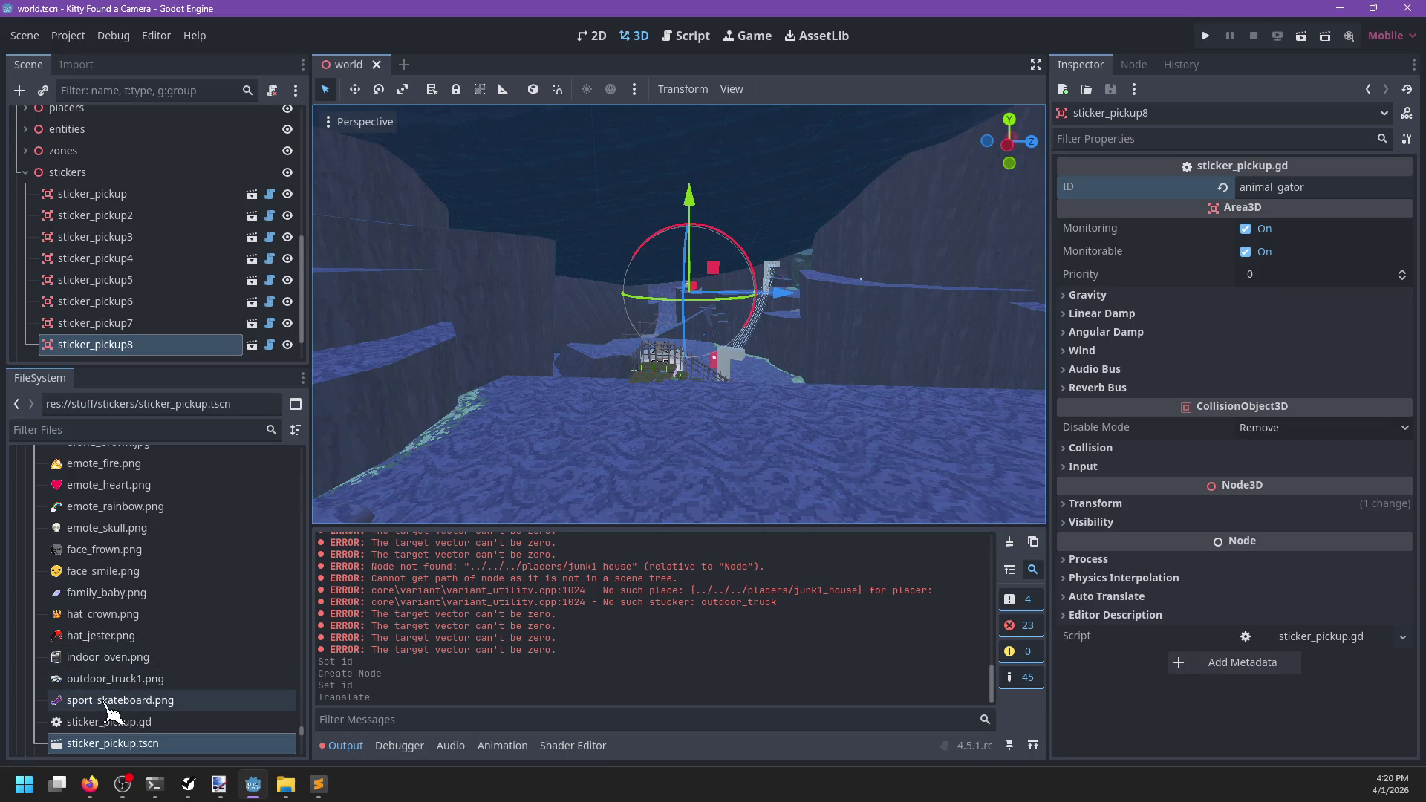
scroll(109, 712, down, 4)
scroll(200, 280, down, 2)
scroll(535, 373, down, 5)
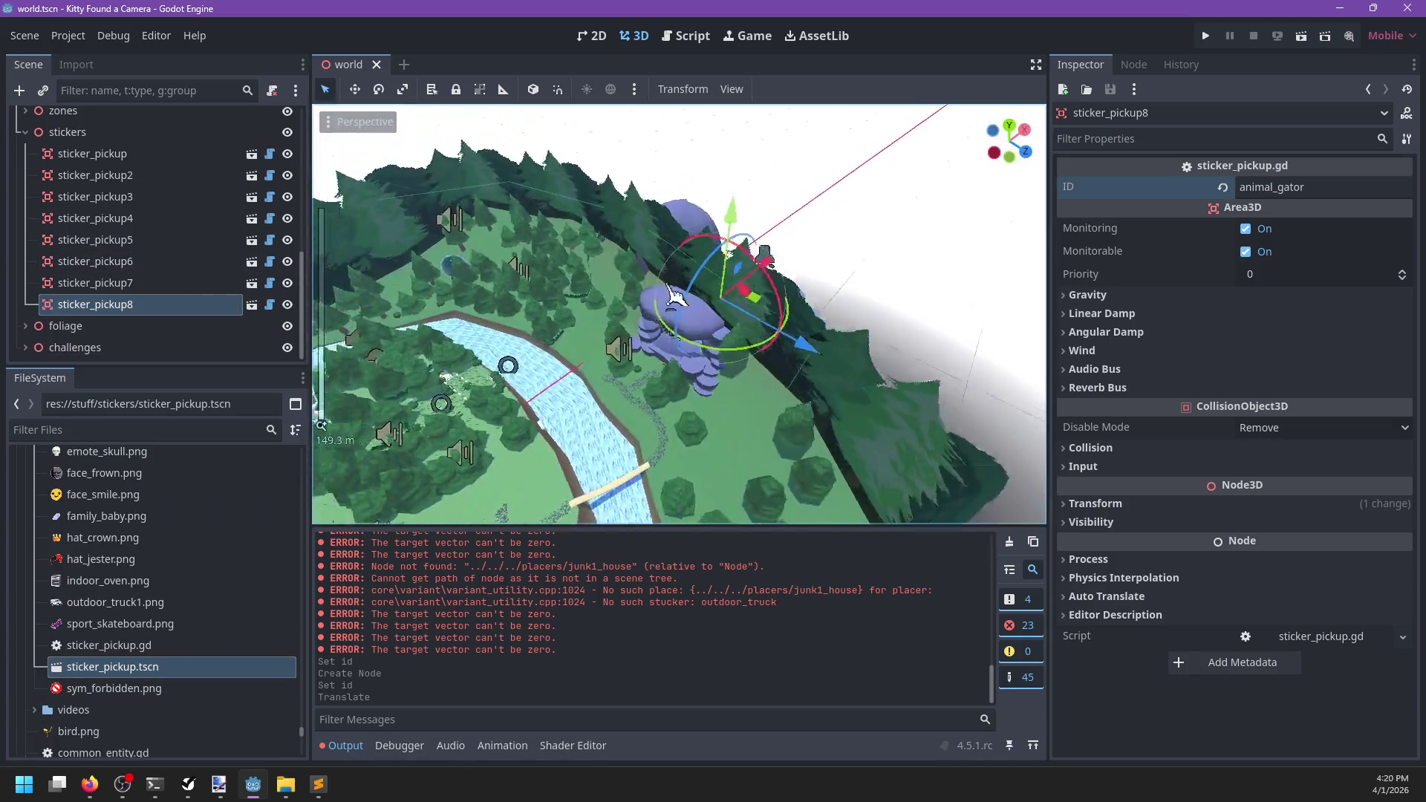
Swing and zoom the view over the town down into the white house's bathroom
mouse_move(674, 296)
mouse_down()
mouse_move(829, 297)
mouse_move(886, 391)
mouse_up()
scroll(885, 391, up, 3)
scroll(623, 357, up, 4)
mouse_move(623, 357)
mouse_down()
mouse_move(568, 288)
mouse_move(770, 312)
mouse_move(746, 296)
mouse_move(765, 252)
mouse_up()
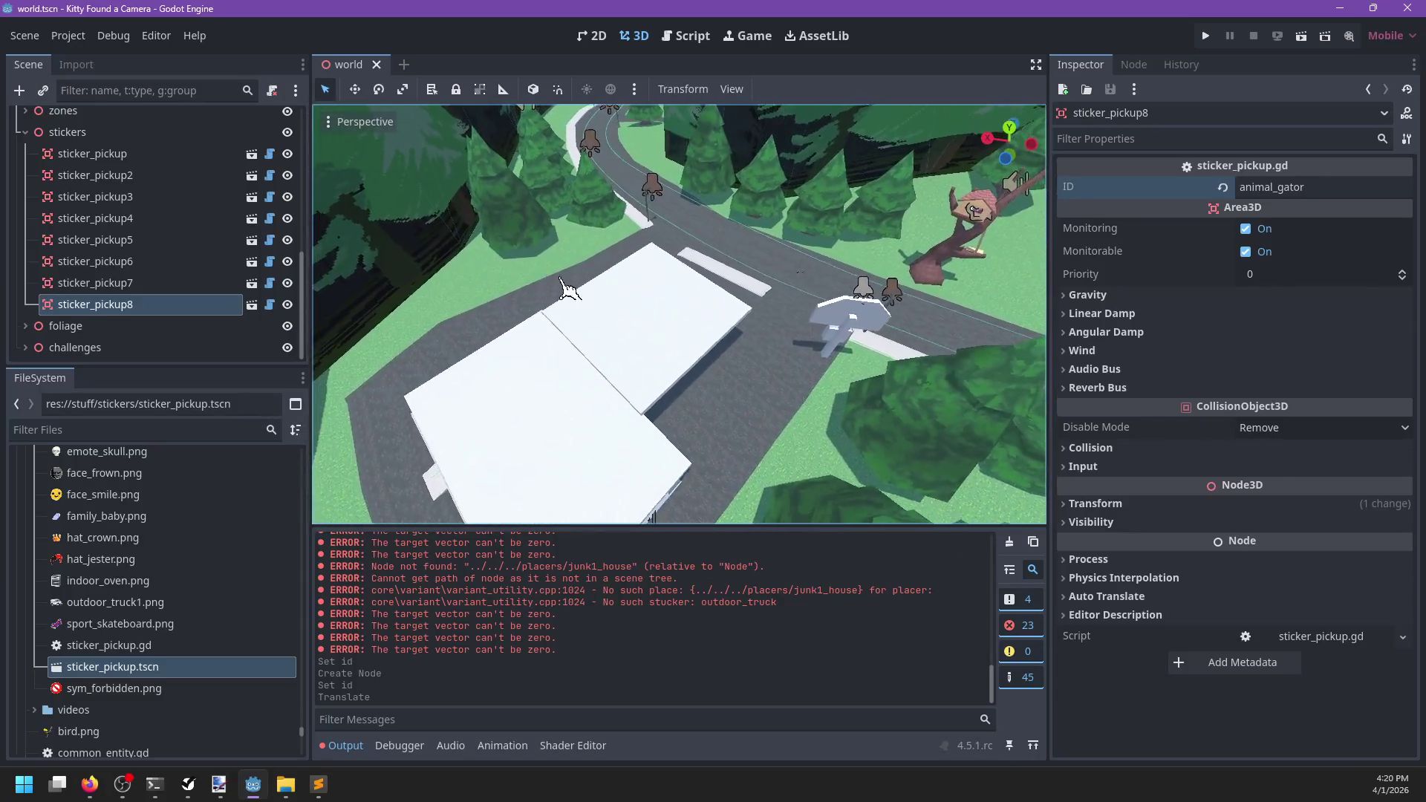
scroll(568, 288, up, 5)
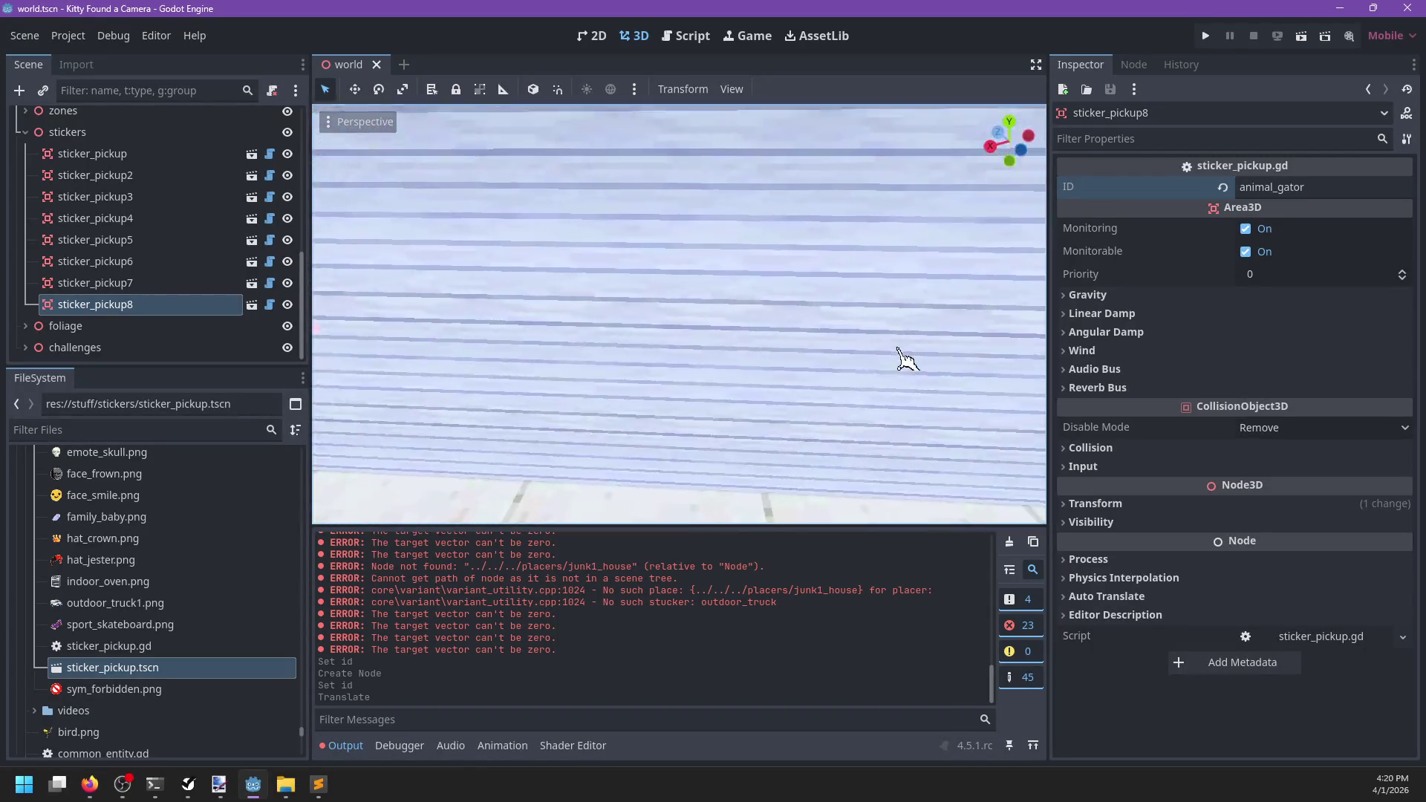
scroll(679, 293, up, 3)
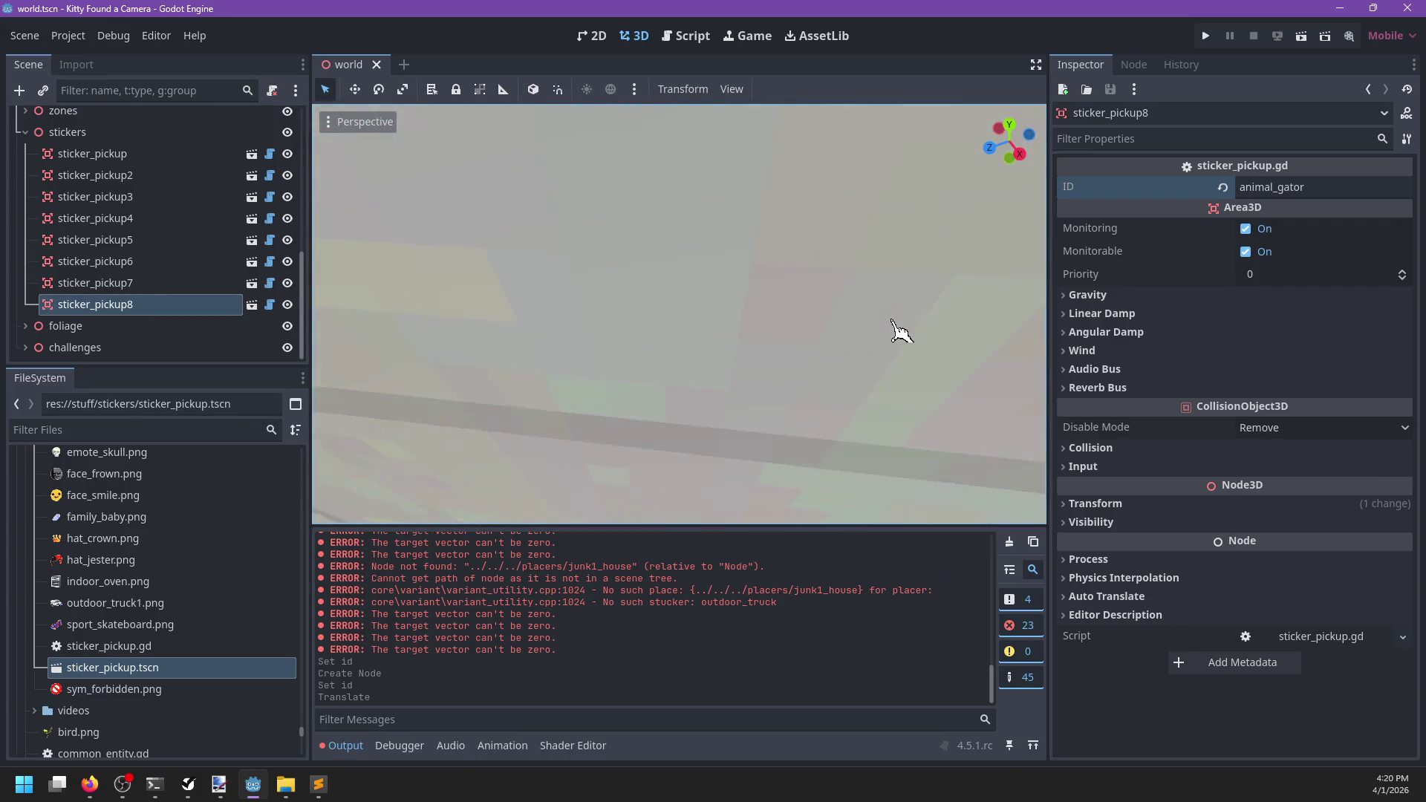
scroll(825, 353, up, 2)
scroll(824, 352, up, 2)
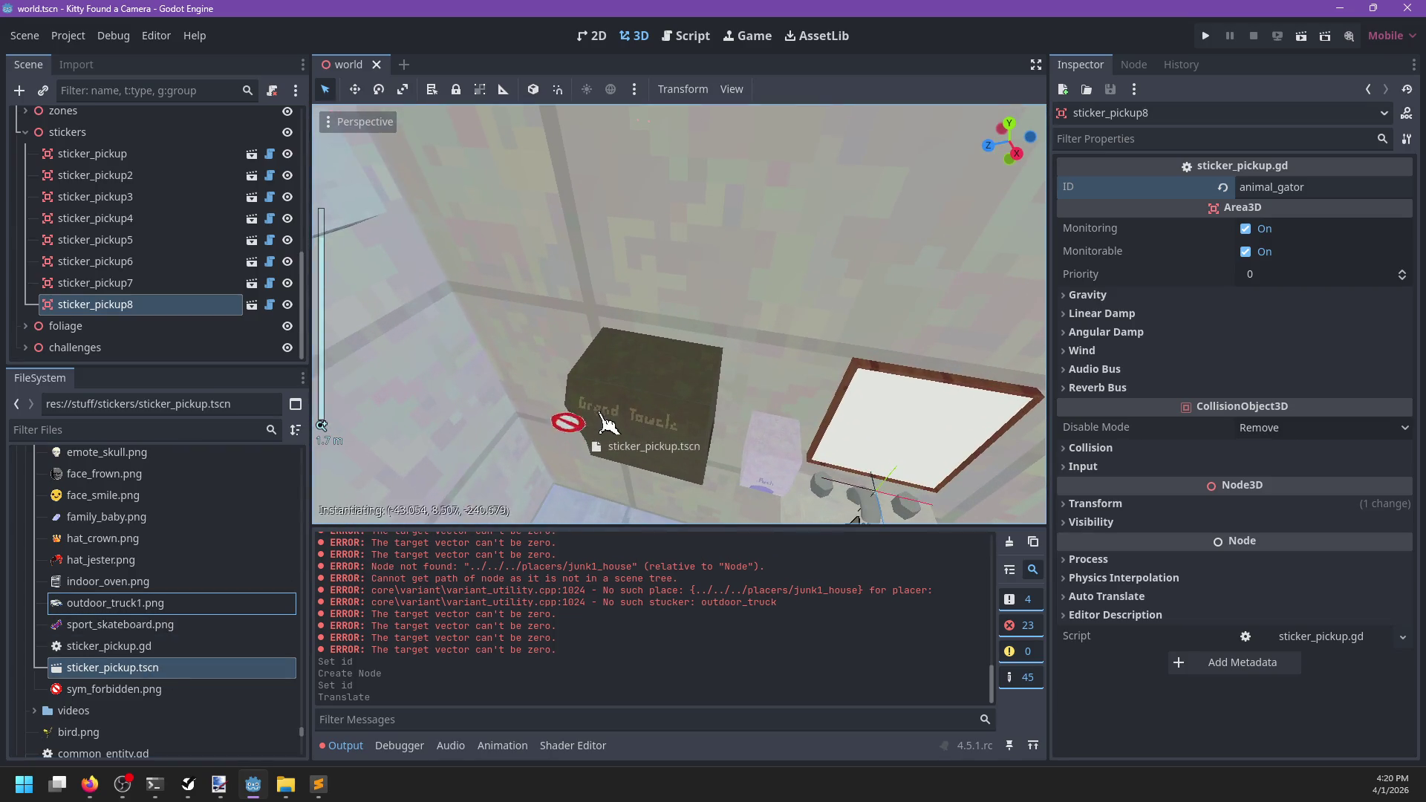
Drop a sticker pickup on the towel box, tag it brand_brown, position it, and save
drag(632, 362, 632, 362)
mouse_move(466, 480)
mouse_down()
mouse_move(509, 446)
mouse_move(562, 446)
mouse_up()
click(1333, 186)
text(brand_brown)
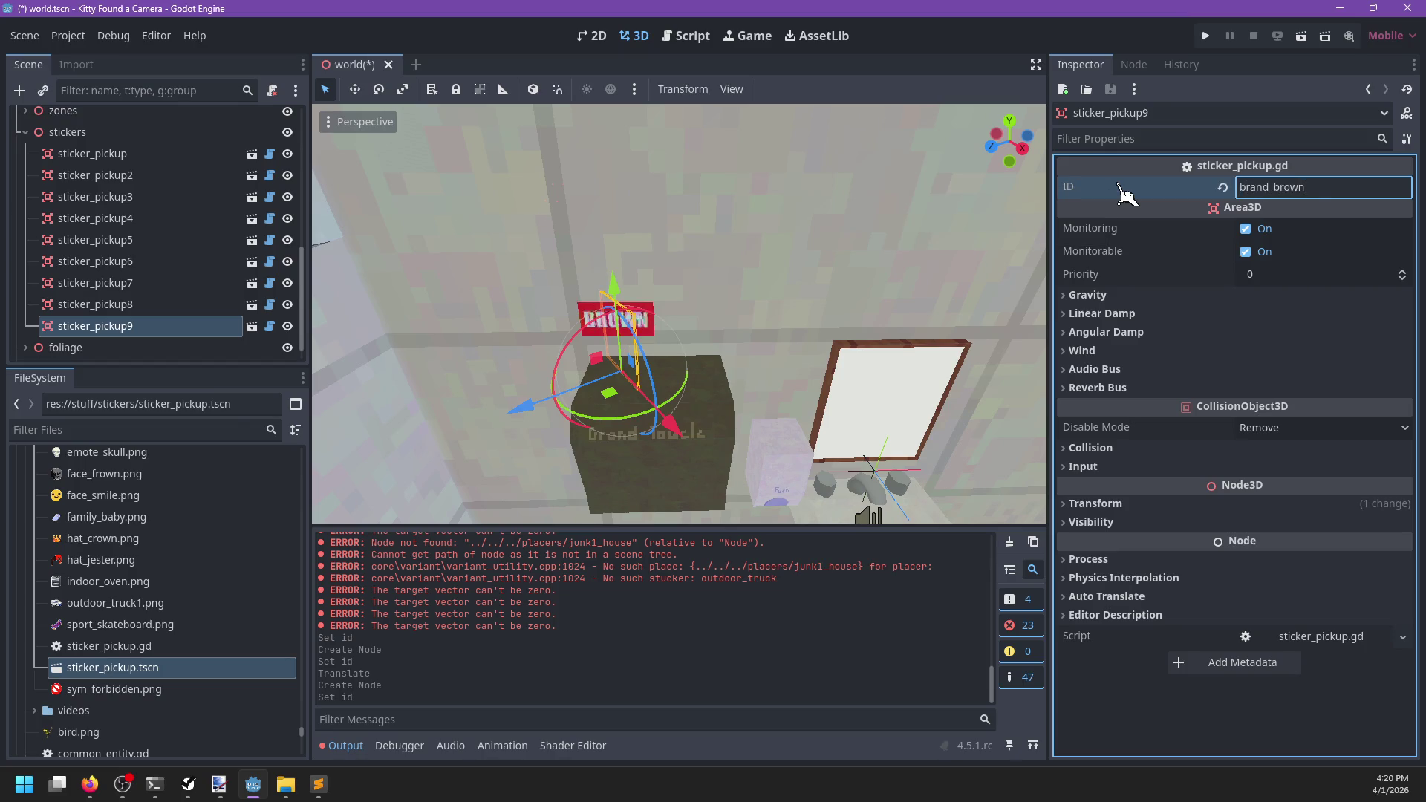
mouse_move(696, 367)
mouse_down()
mouse_move(743, 342)
mouse_move(875, 319)
mouse_move(705, 356)
mouse_move(637, 392)
mouse_move(653, 309)
mouse_move(637, 264)
mouse_move(605, 319)
mouse_move(644, 412)
mouse_move(860, 436)
mouse_up()
scroll(659, 356, up, 5)
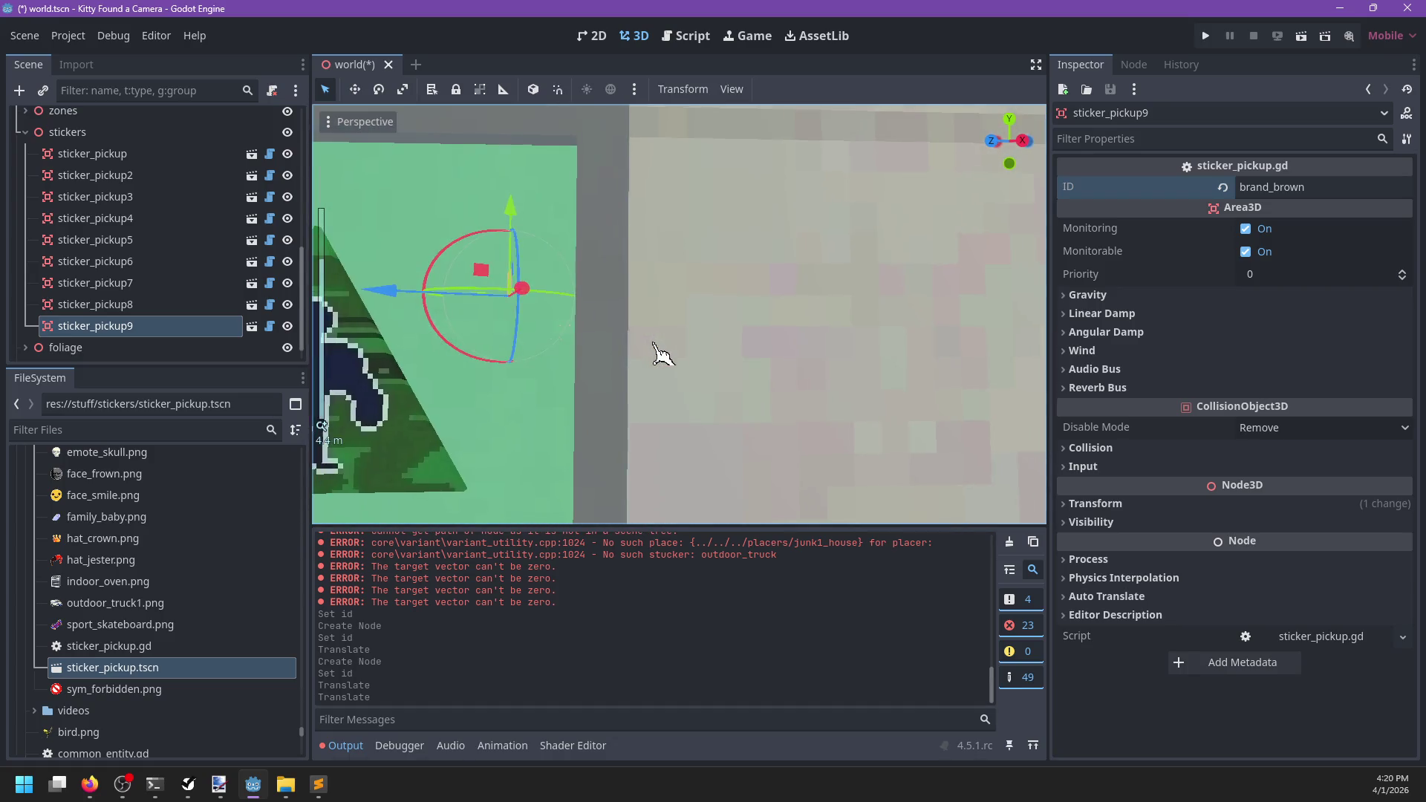
scroll(663, 354, down, 5)
mouse_move(765, 359)
mouse_down()
mouse_move(750, 400)
mouse_move(817, 405)
mouse_up()
key(ctrl+s)
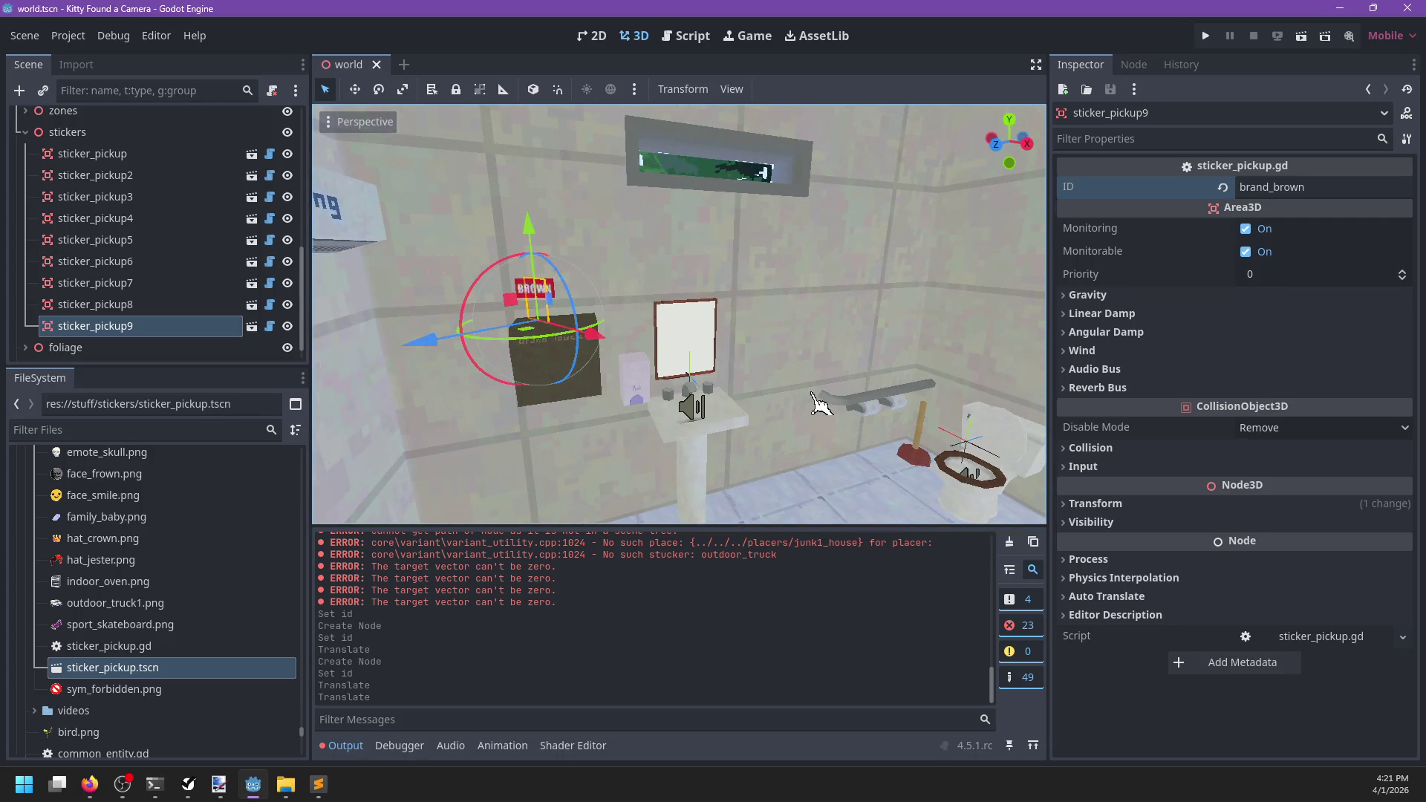
Pan the view away from the bathroom and out over the rooftops
scroll(757, 400, up, 3)
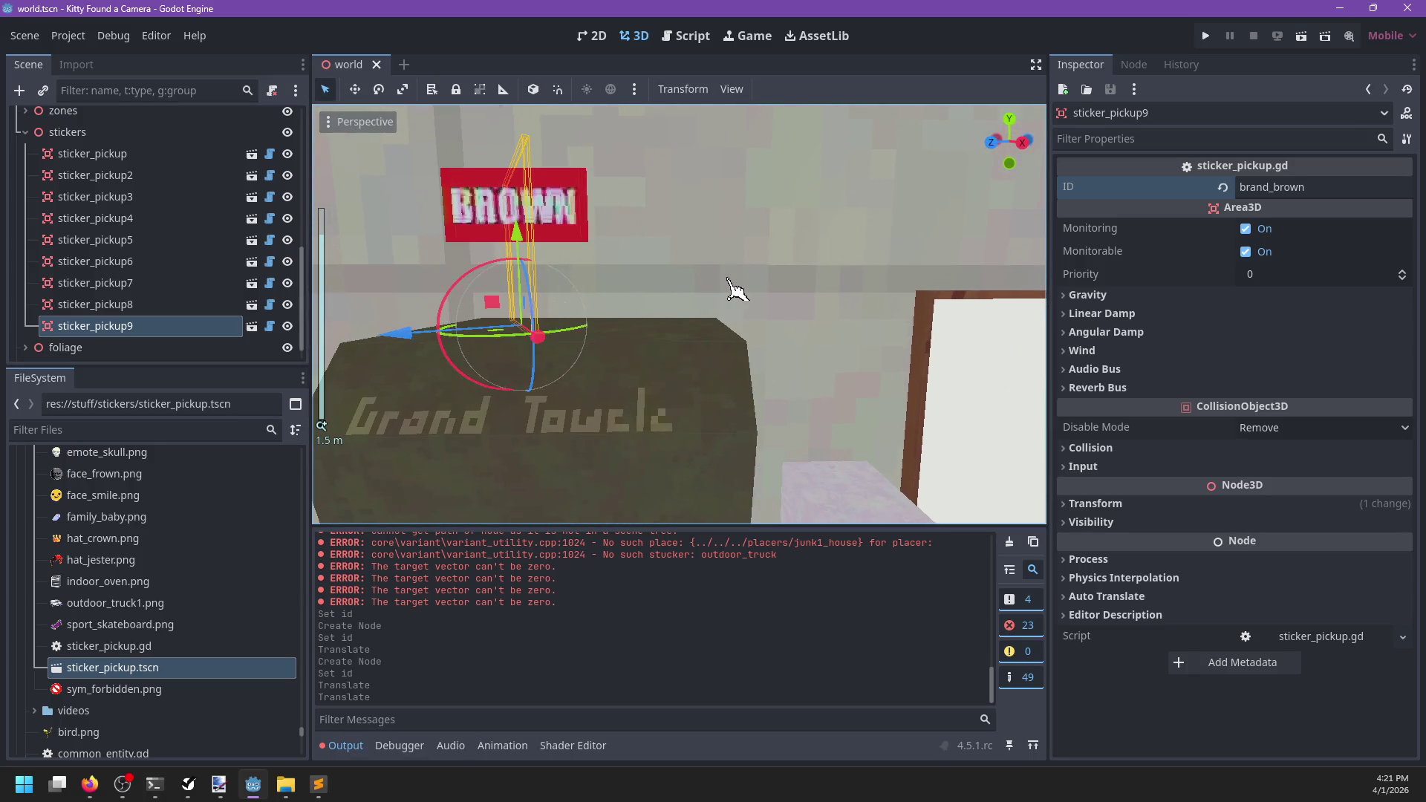
scroll(758, 304, down, 5)
mouse_move(800, 340)
mouse_down()
mouse_move(571, 332)
mouse_move(614, 319)
mouse_move(671, 394)
mouse_move(595, 299)
mouse_move(850, 355)
mouse_move(560, 392)
mouse_up()
scroll(631, 364, down, 5)
mouse_move(684, 334)
mouse_down()
mouse_move(723, 334)
mouse_move(603, 298)
mouse_move(799, 334)
mouse_move(719, 286)
mouse_move(759, 305)
mouse_move(560, 309)
mouse_move(805, 283)
mouse_move(811, 327)
mouse_move(860, 370)
mouse_move(741, 376)
mouse_up()
scroll(603, 298, up, 5)
scroll(831, 349, up, 3)
Drop a sticker pickup beside the white-roofed building, tag it hat_crown, and nudge it along the ledge
drag(196, 670, 715, 404)
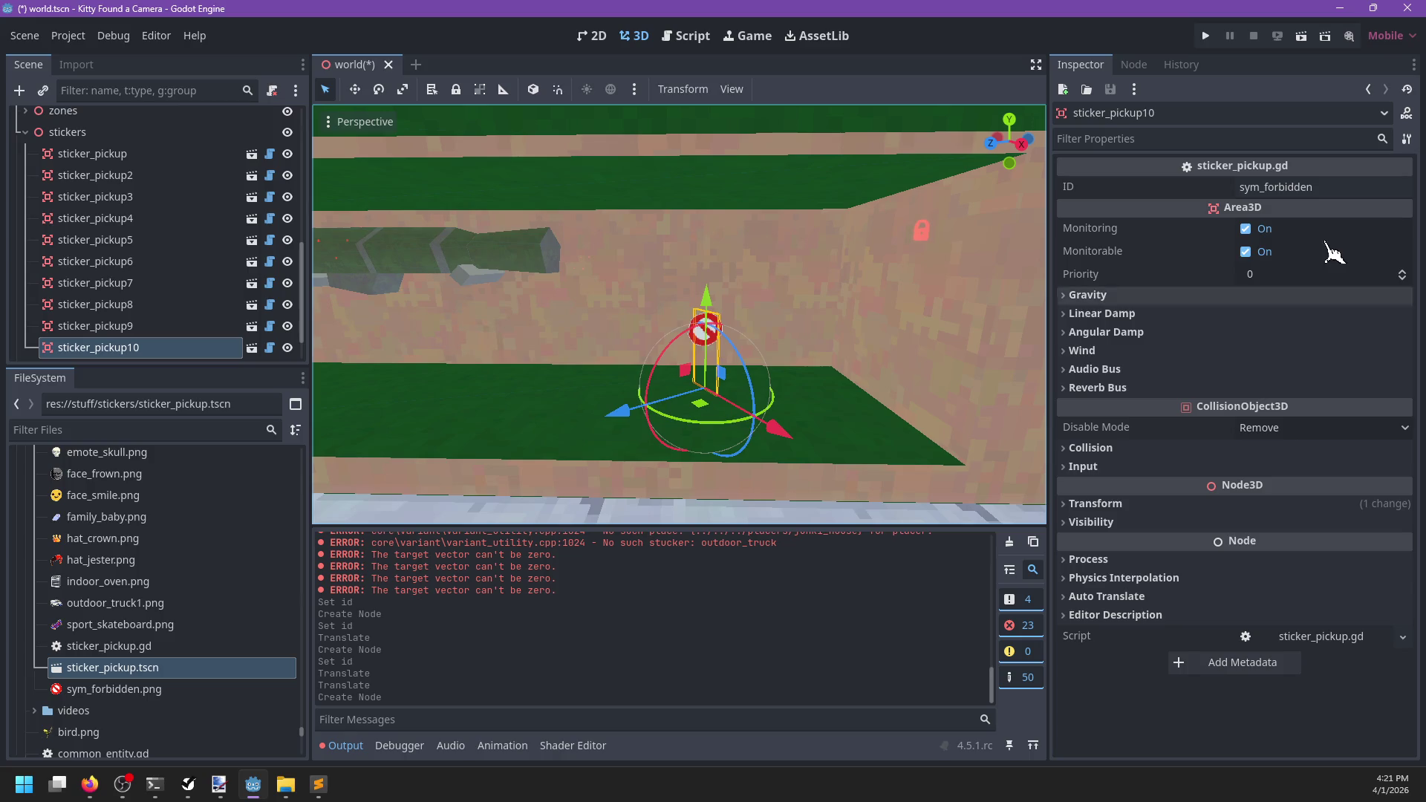
drag(1329, 186, 1138, 187)
text(hat_crown)
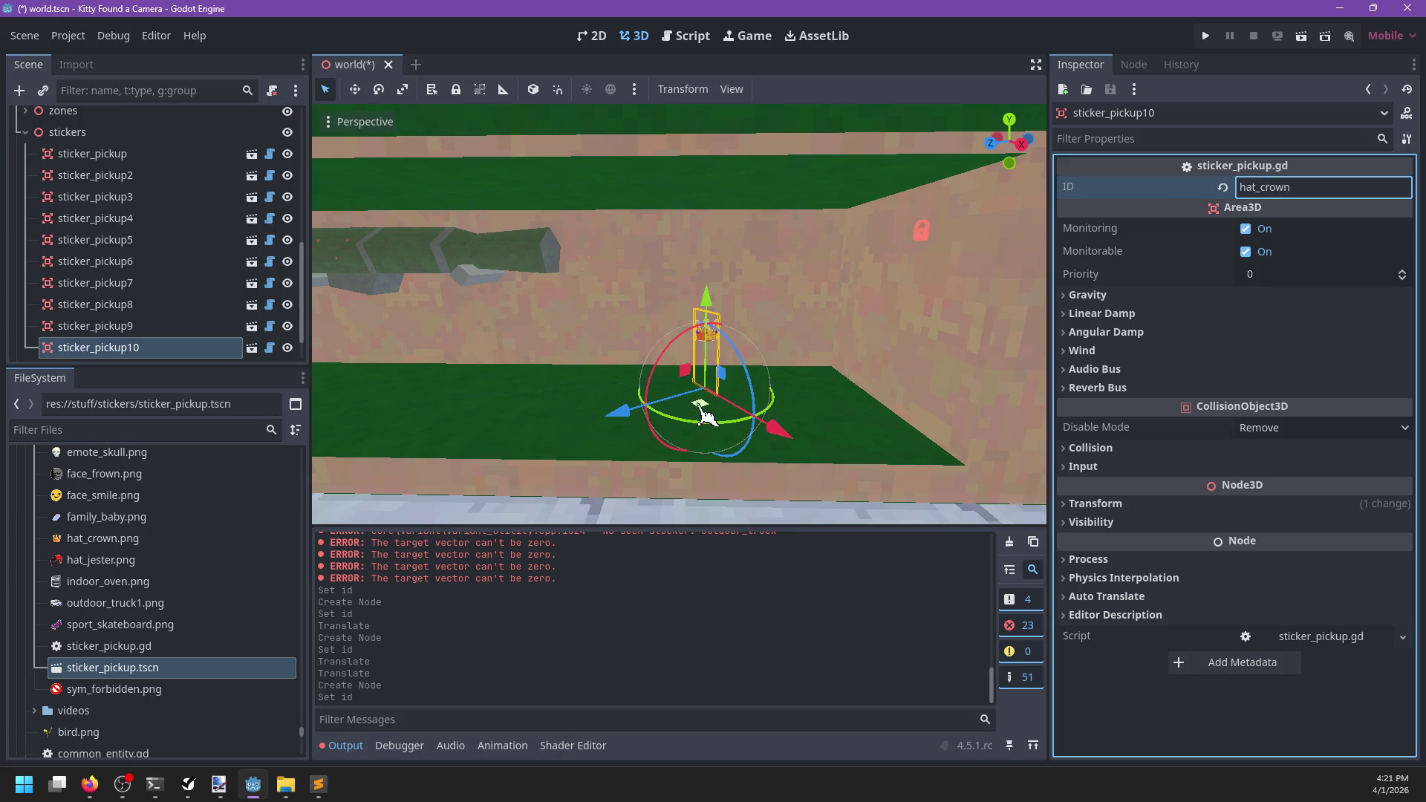
drag(699, 407, 671, 399)
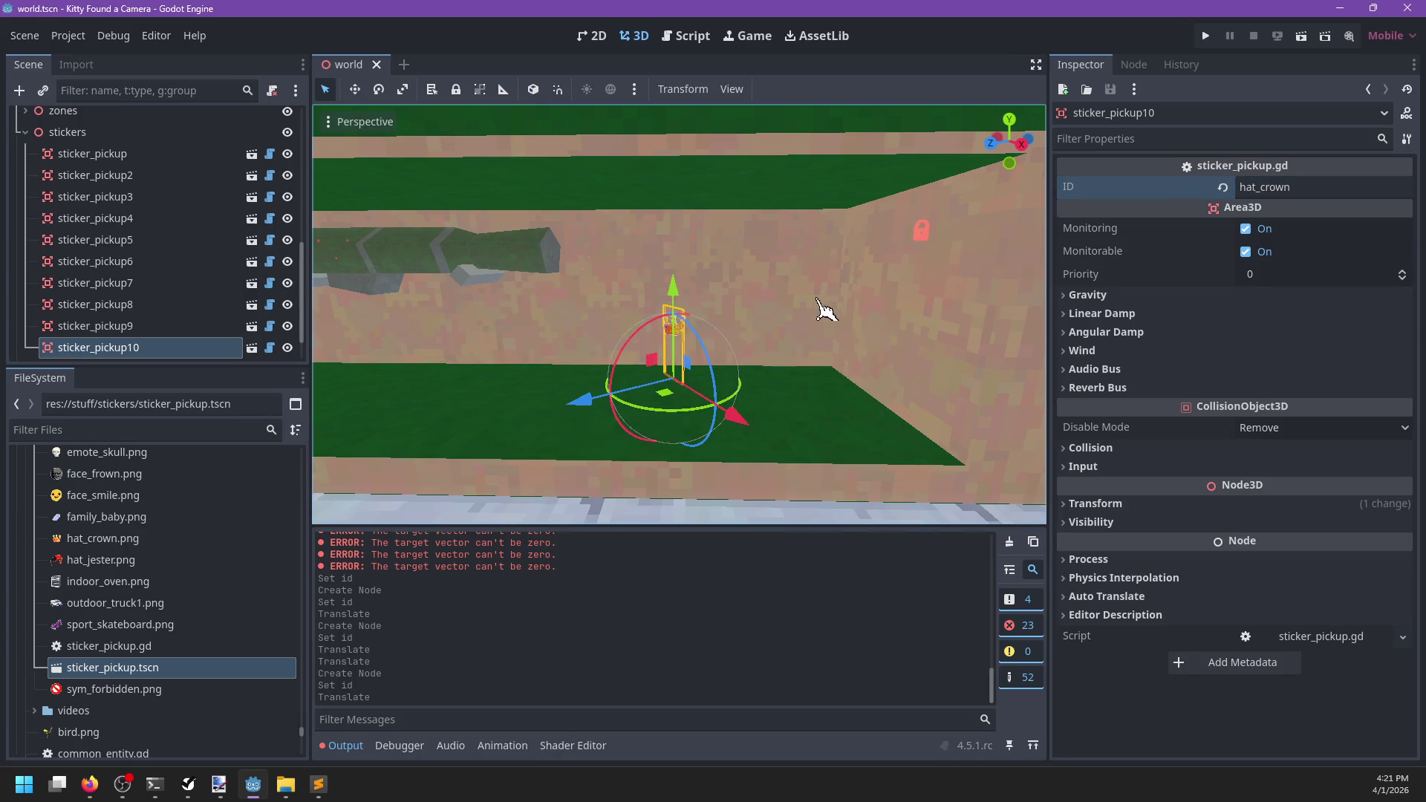
scroll(854, 371, up, 5)
scroll(798, 450, down, 5)
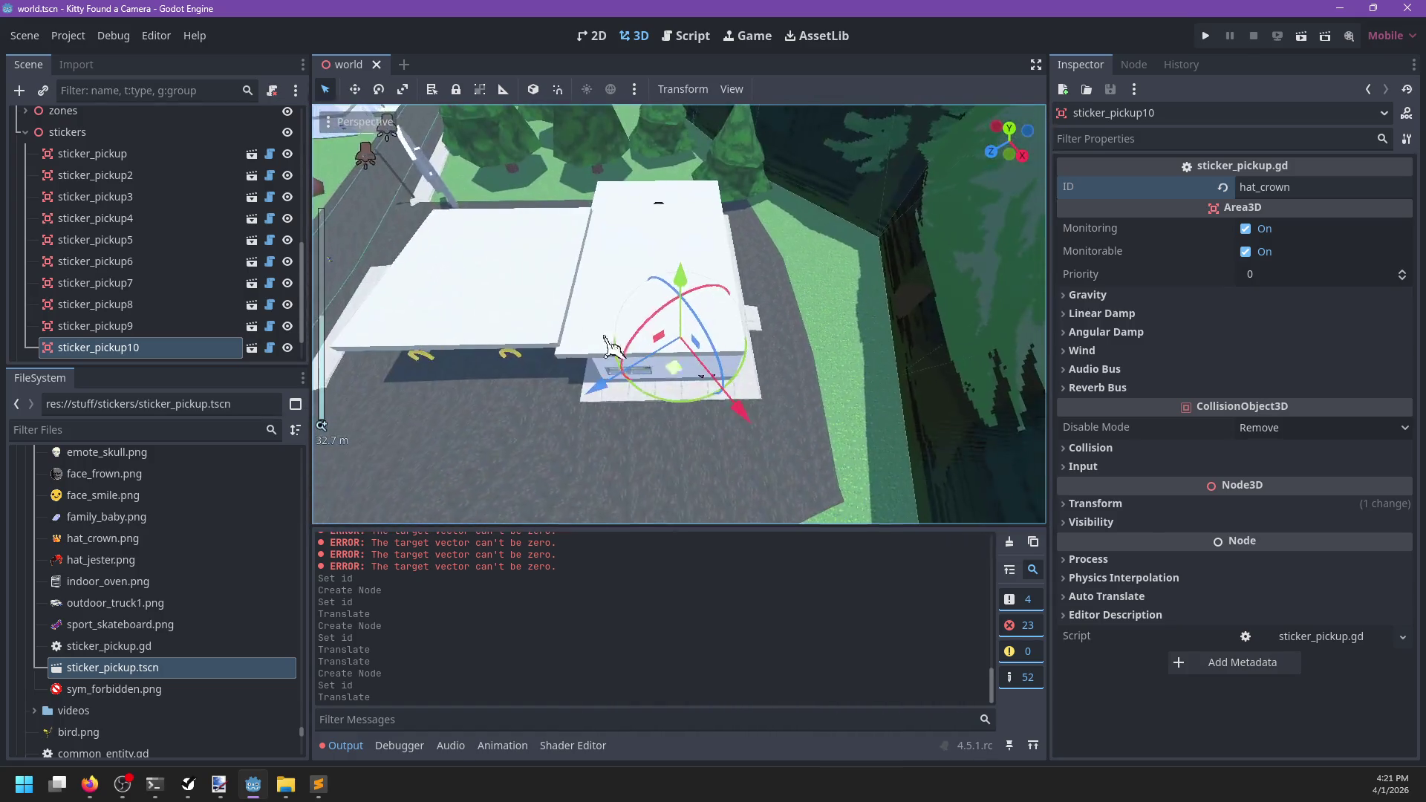
scroll(134, 572, up, 3)
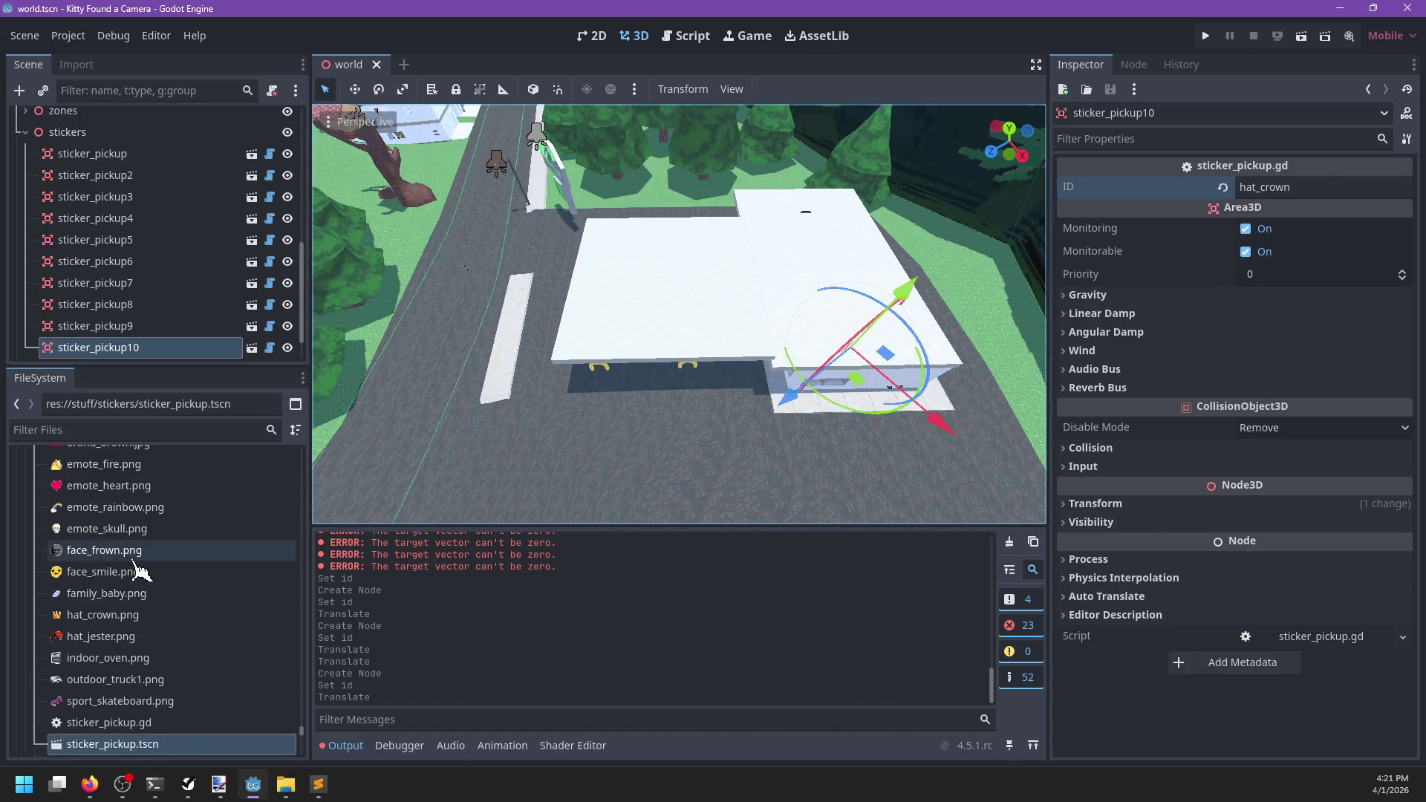
scroll(136, 571, up, 2)
Bring up the NP-ToDo task list from the taskbar
mouse_move(477, 398)
mouse_down()
mouse_move(745, 360)
mouse_move(382, 363)
mouse_move(757, 385)
mouse_move(693, 366)
mouse_move(430, 394)
mouse_move(658, 392)
mouse_move(599, 364)
mouse_up()
scroll(753, 375, up, 3)
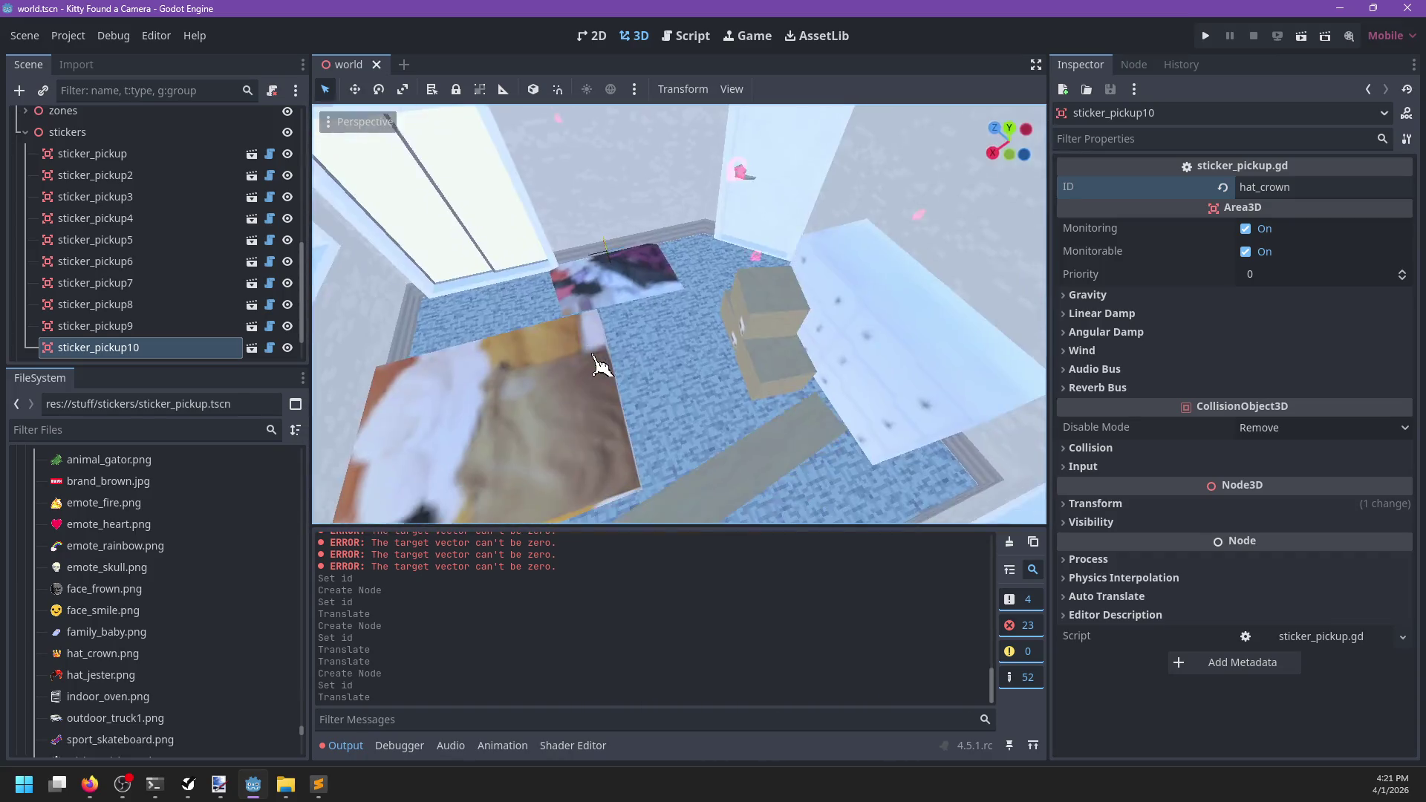
click(188, 784)
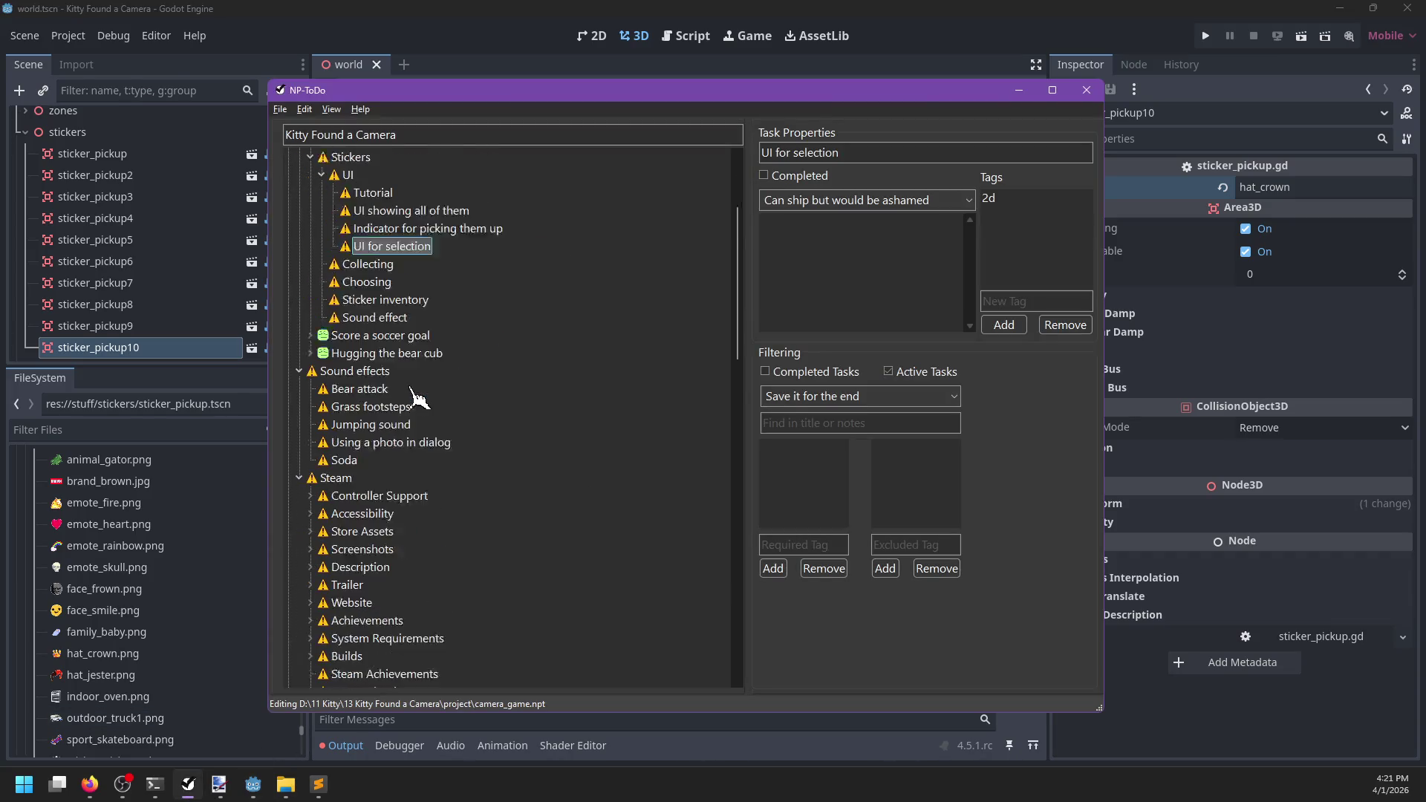
Add Gamer and Furry tasks under NP-ToDo's Stickers group, then return to Godot's room view
scroll(411, 394, down, 2)
scroll(409, 407, down, 6)
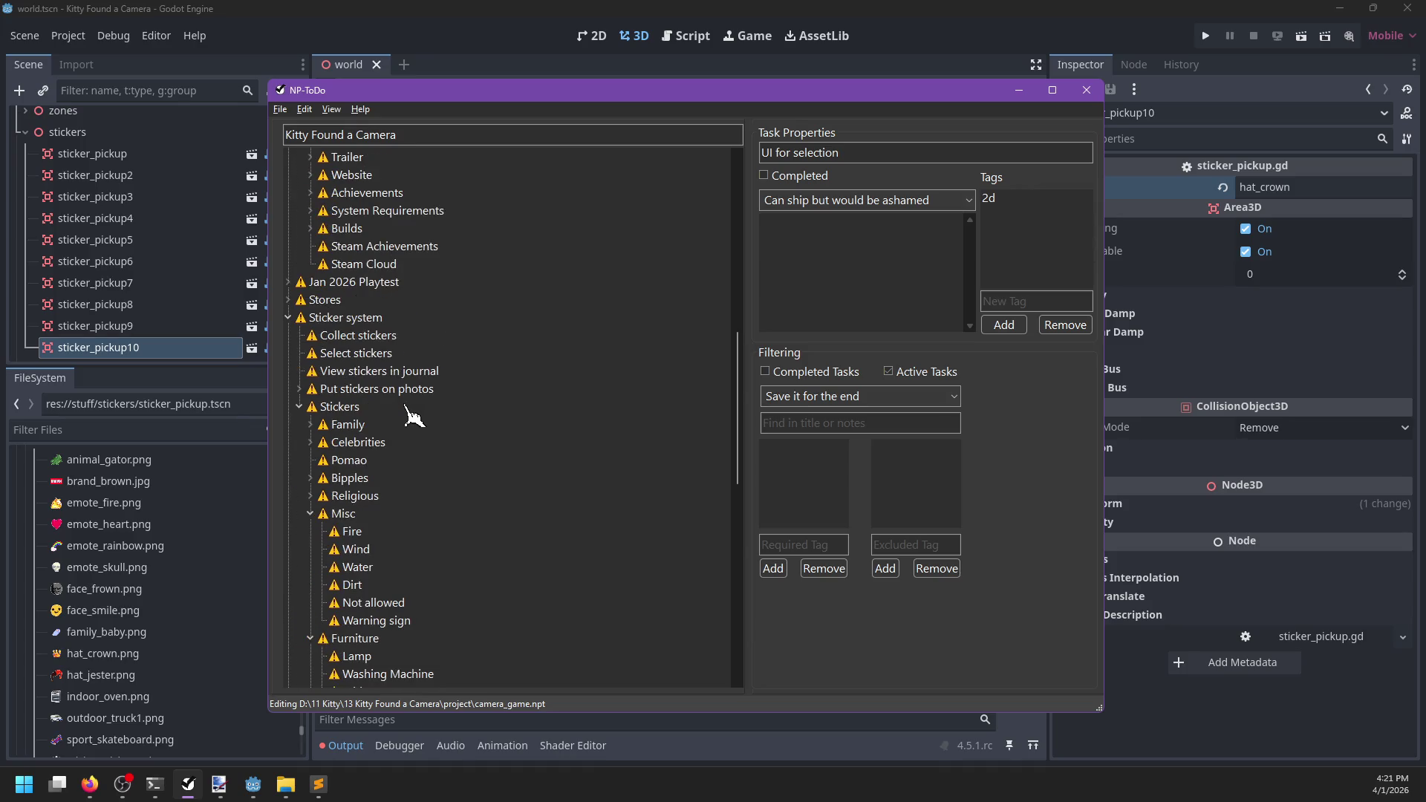
scroll(414, 417, down, 4)
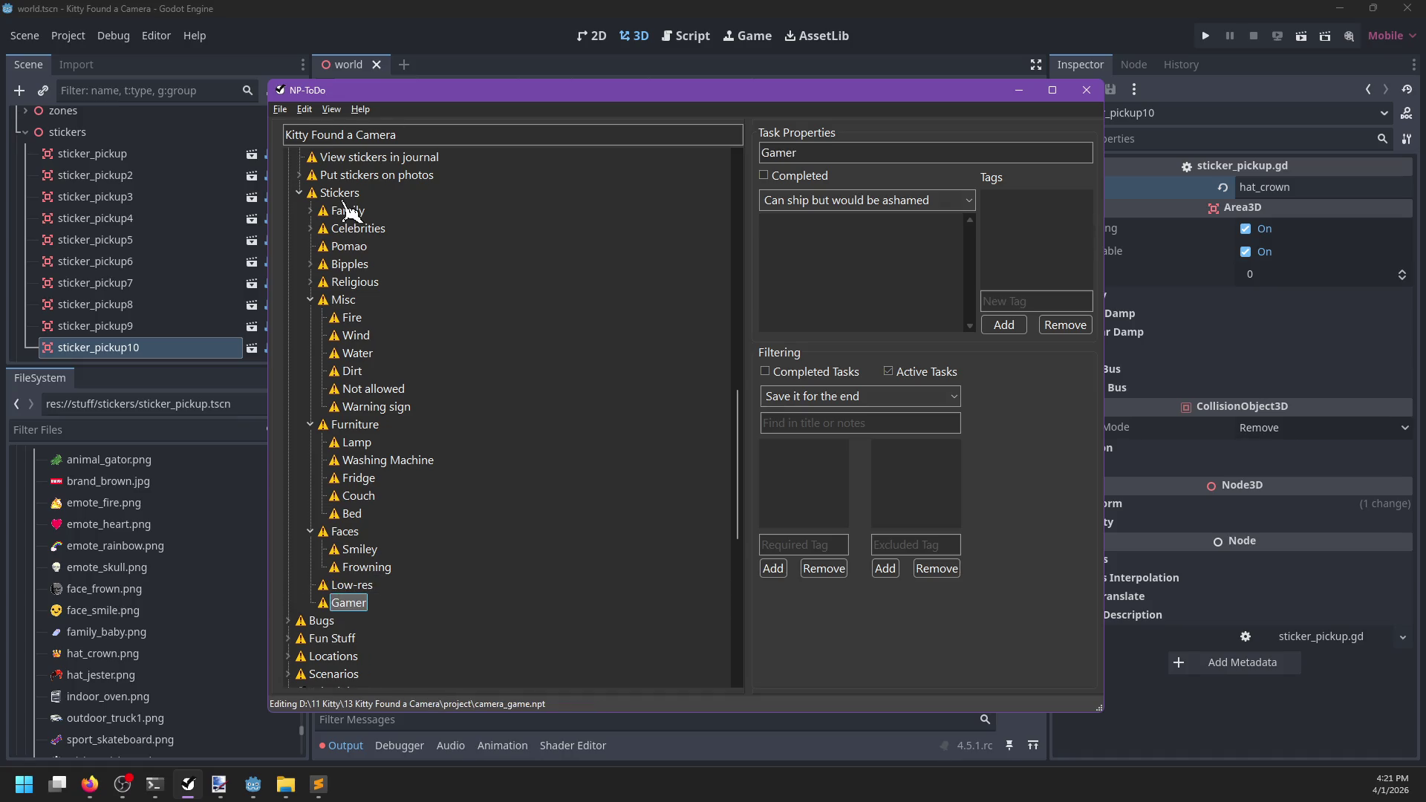
key(alt+Tab)
key(alt+Tab)
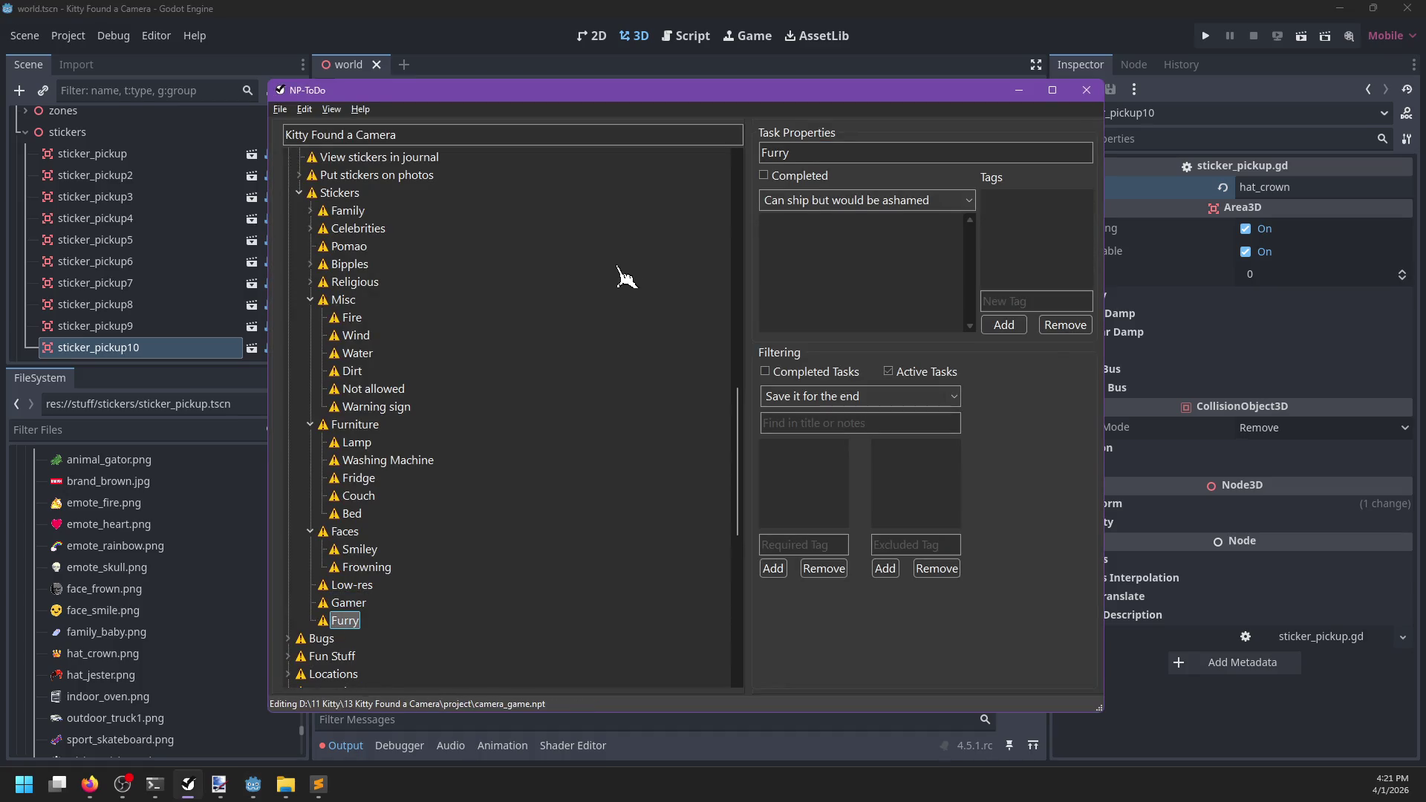
key(alt+Tab)
scroll(783, 343, up, 10)
scroll(788, 386, down, 10)
mouse_move(765, 360)
mouse_down()
mouse_move(567, 386)
mouse_move(758, 360)
mouse_up()
Orbit the view toward the grey wall and down into the room corner with the counter
scroll(477, 391, down, 5)
scroll(652, 331, up, 10)
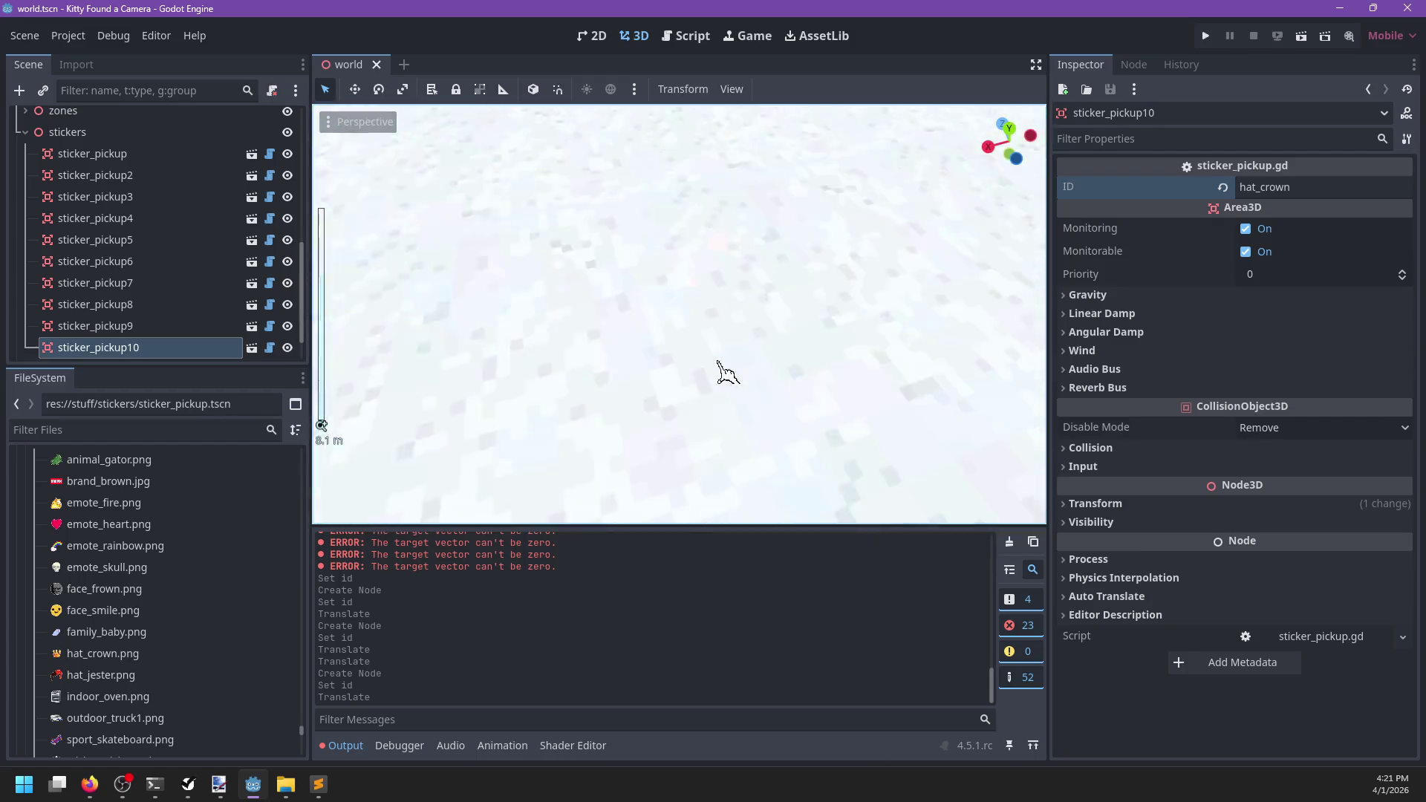
scroll(725, 371, down, 5)
mouse_move(694, 318)
mouse_down()
mouse_move(743, 335)
mouse_move(839, 446)
mouse_move(843, 331)
mouse_move(653, 391)
mouse_move(740, 430)
mouse_move(736, 413)
mouse_up()
scroll(646, 382, up, 5)
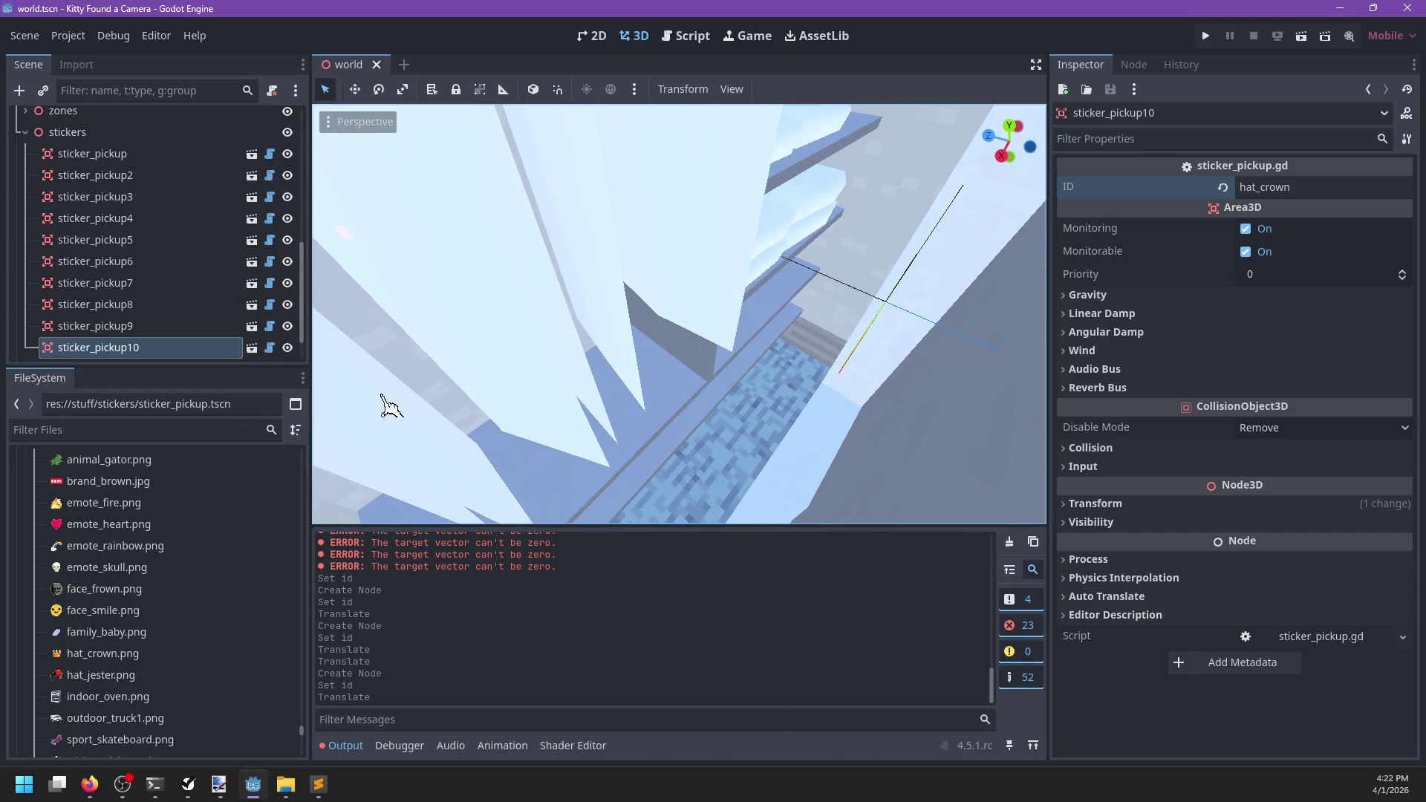
drag(487, 394, 382, 411)
mouse_move(490, 407)
mouse_down()
mouse_move(844, 407)
mouse_move(865, 327)
mouse_move(795, 322)
mouse_move(533, 356)
mouse_move(668, 357)
mouse_move(678, 372)
mouse_move(621, 315)
mouse_move(556, 410)
mouse_move(318, 525)
mouse_up()
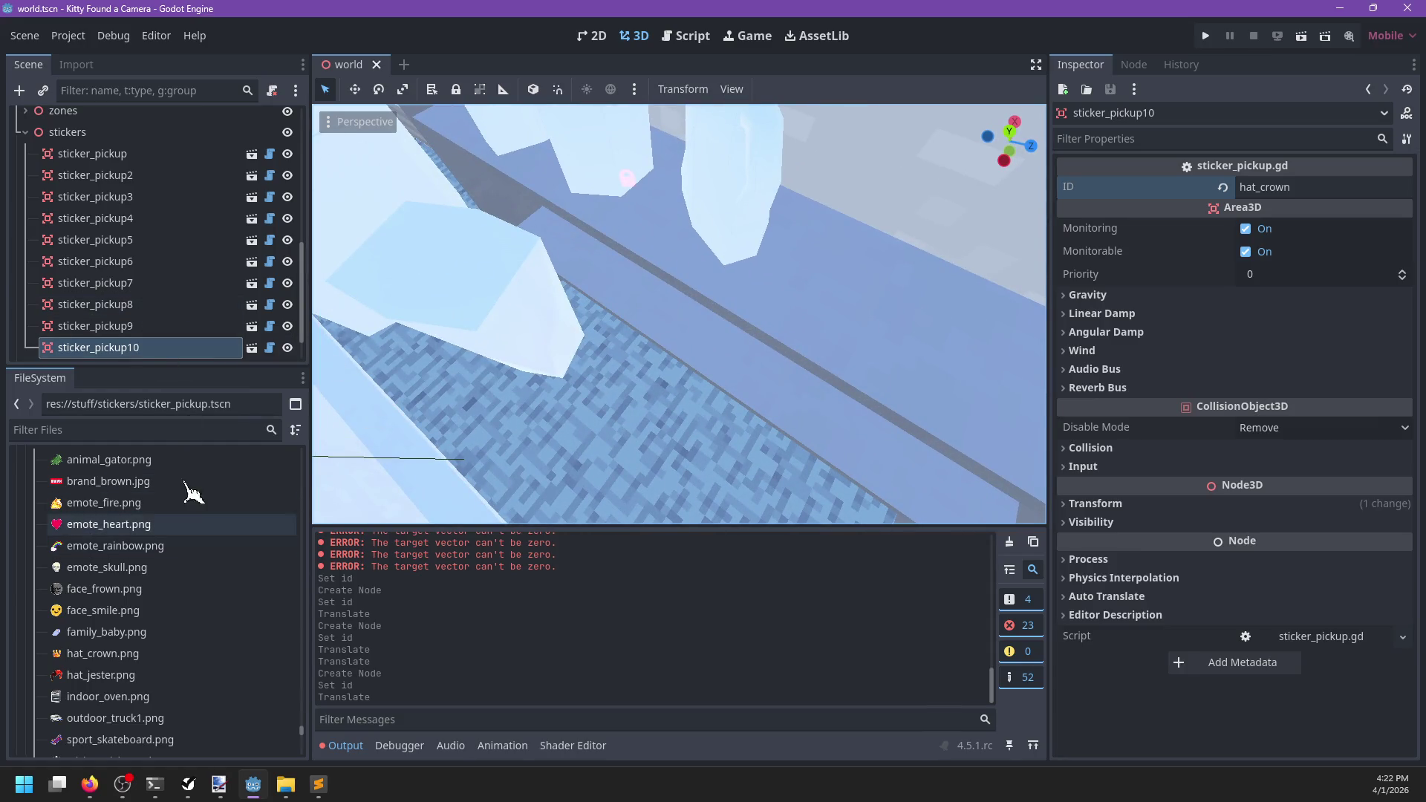
scroll(186, 583, down, 5)
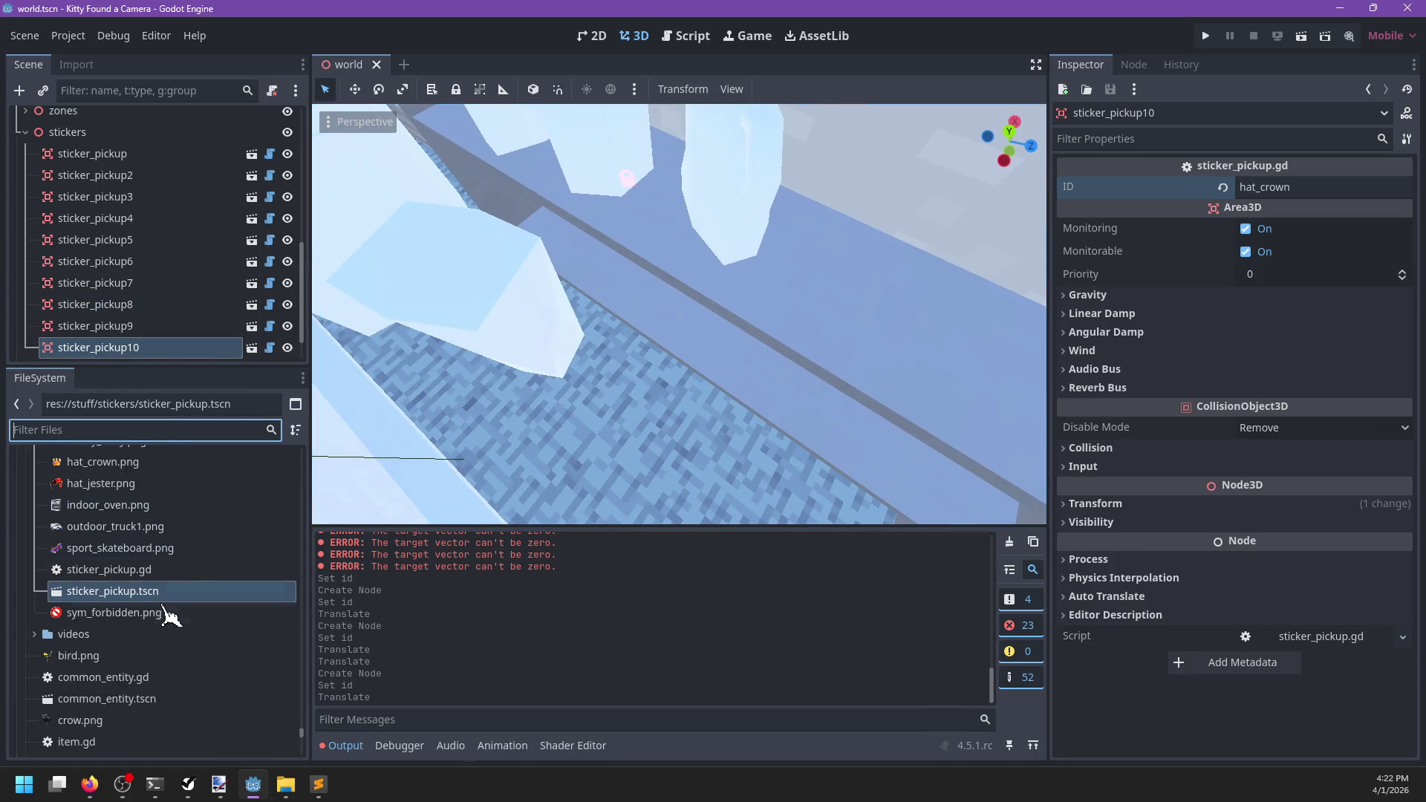
Drop a sticker pickup on the counter ledge, set its ID to indoor_oven, and save
mouse_move(693, 360)
mouse_down()
mouse_move(794, 334)
mouse_move(760, 379)
mouse_move(757, 356)
mouse_move(733, 344)
mouse_move(613, 369)
mouse_up()
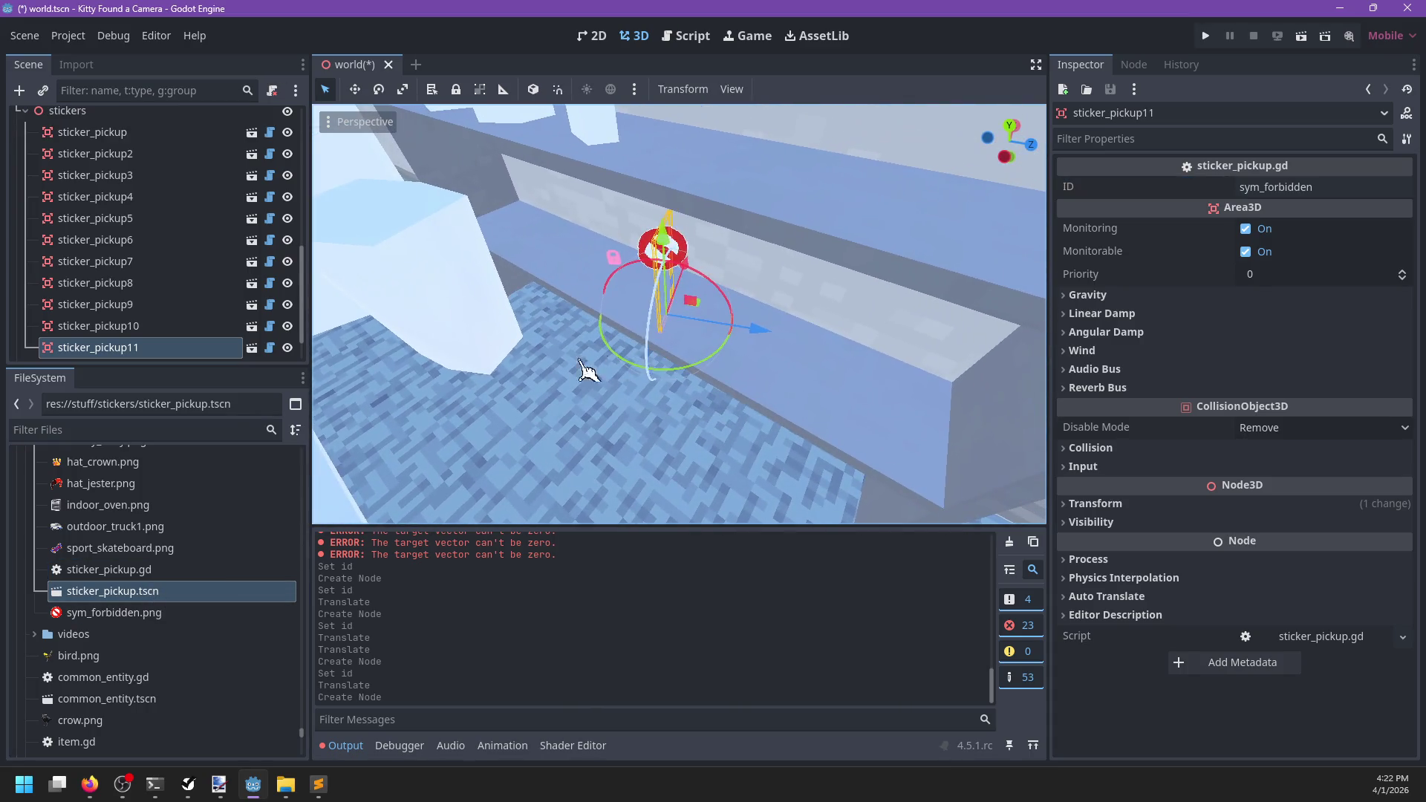
click(145, 503)
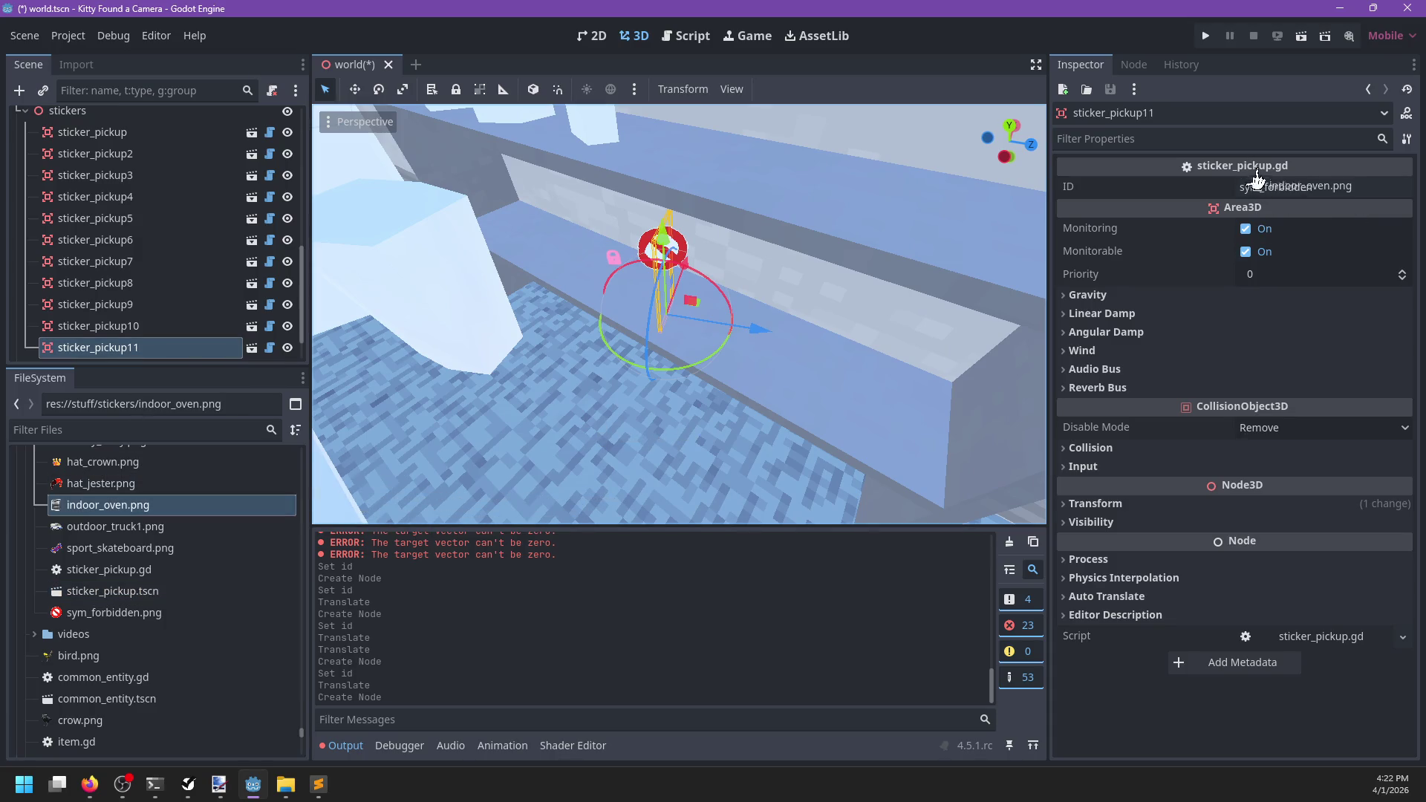
click(1316, 187)
text(indoor_oven)
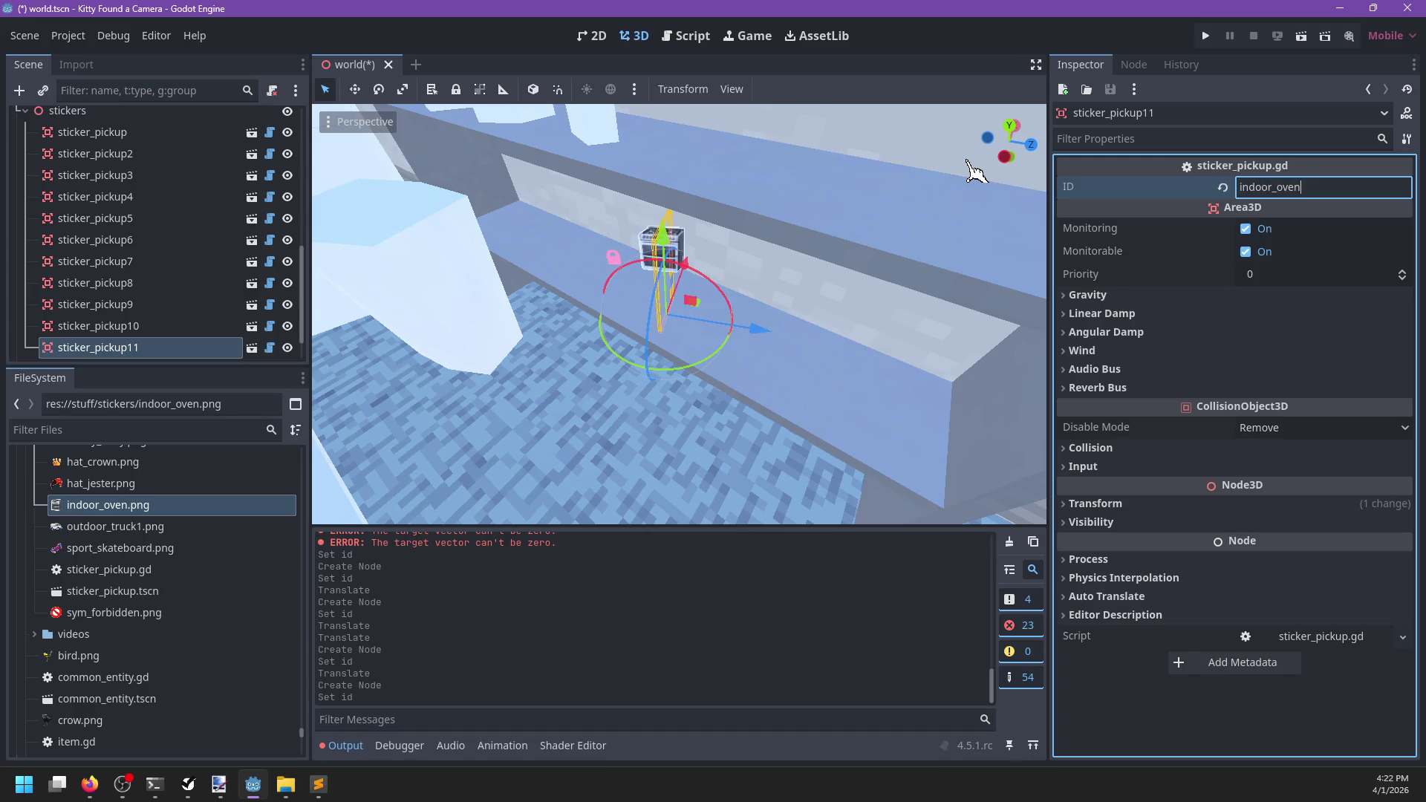
key(ctrl+s)
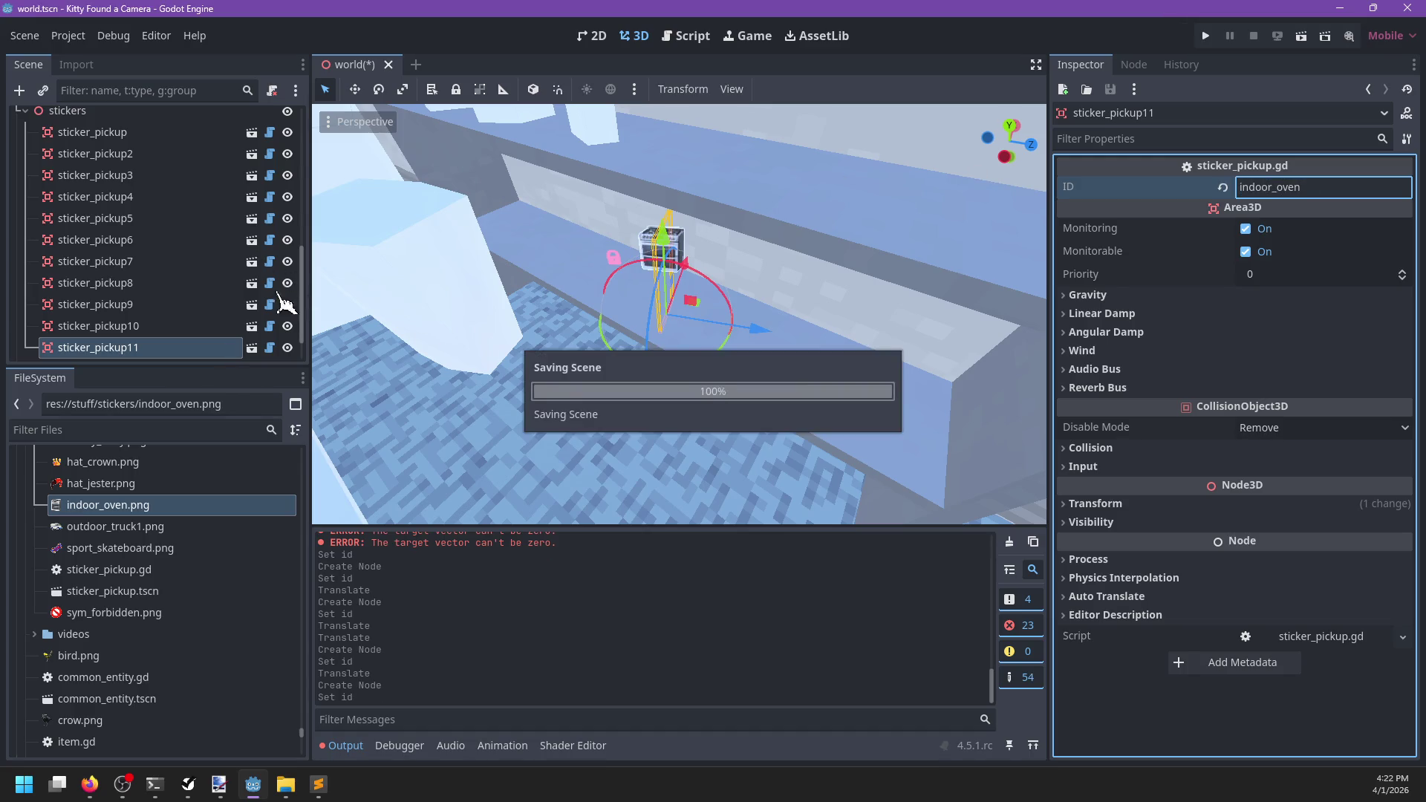
scroll(566, 382, up, 5)
scroll(554, 388, down, 4)
scroll(186, 546, up, 3)
scroll(186, 545, up, 4)
Tilt the view down to the room floor and glance at the to-do list
scroll(416, 393, down, 5)
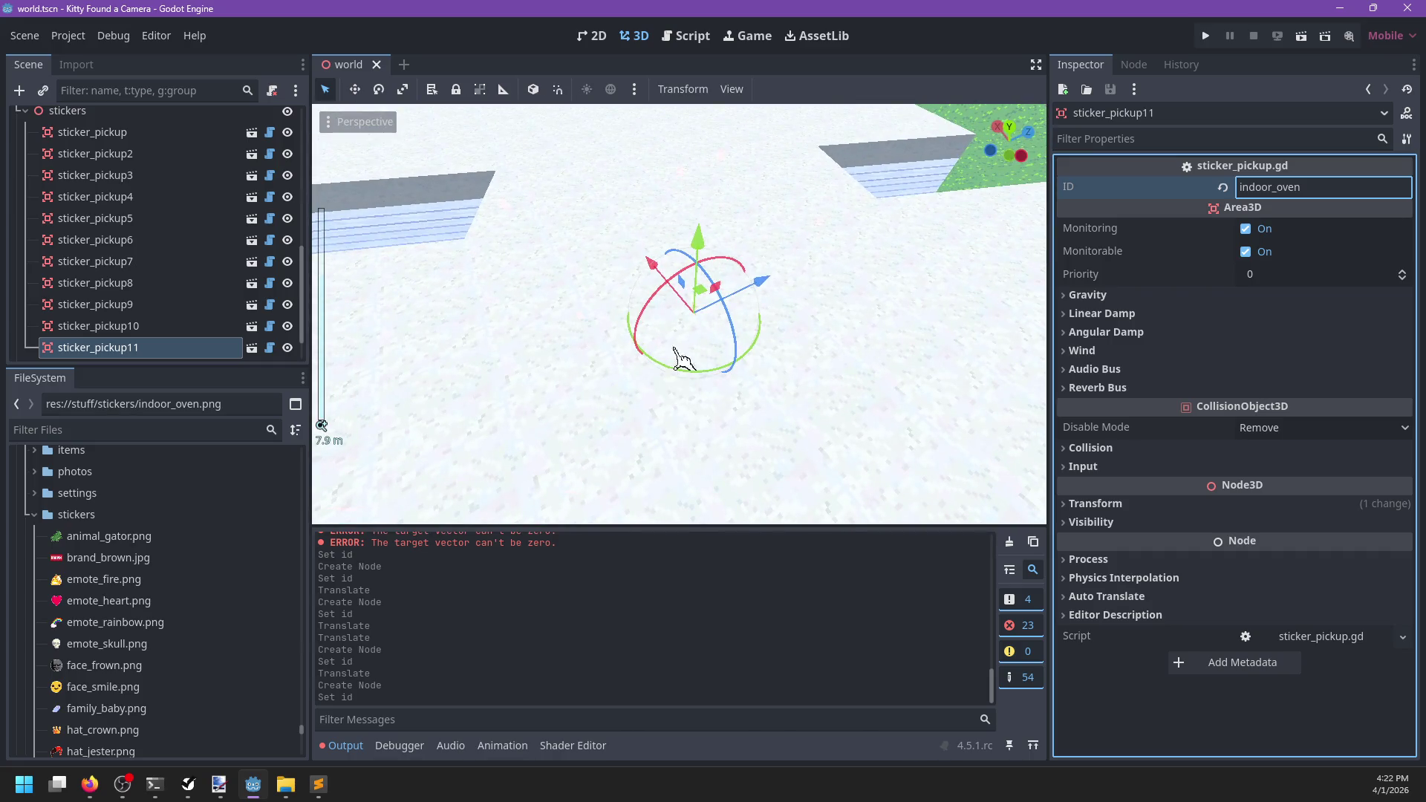
scroll(757, 331, down, 10)
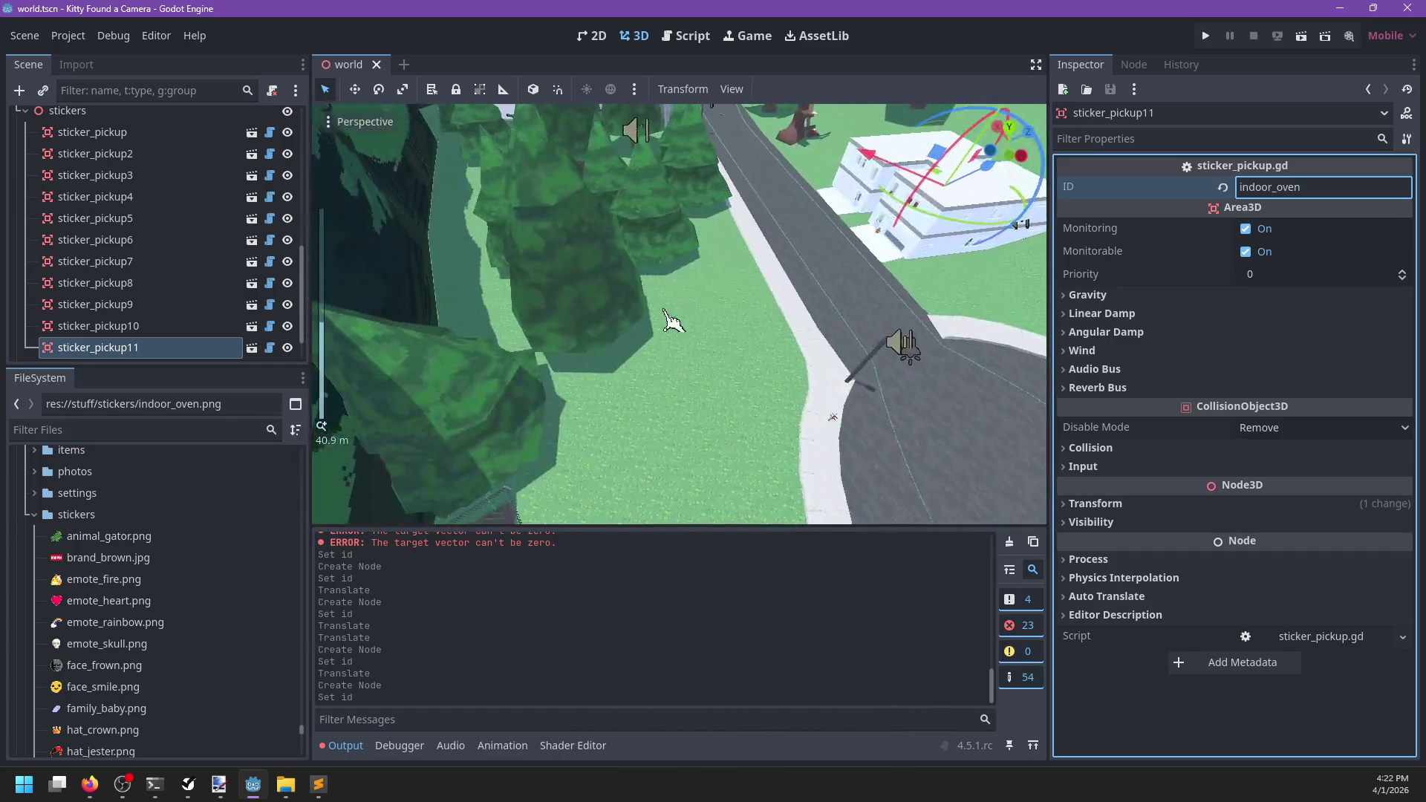
scroll(542, 309, up, 10)
scroll(837, 366, up, 10)
mouse_move(658, 431)
mouse_down()
mouse_move(704, 385)
mouse_move(573, 404)
mouse_move(772, 387)
mouse_move(646, 382)
mouse_up()
key(alt+Tab)
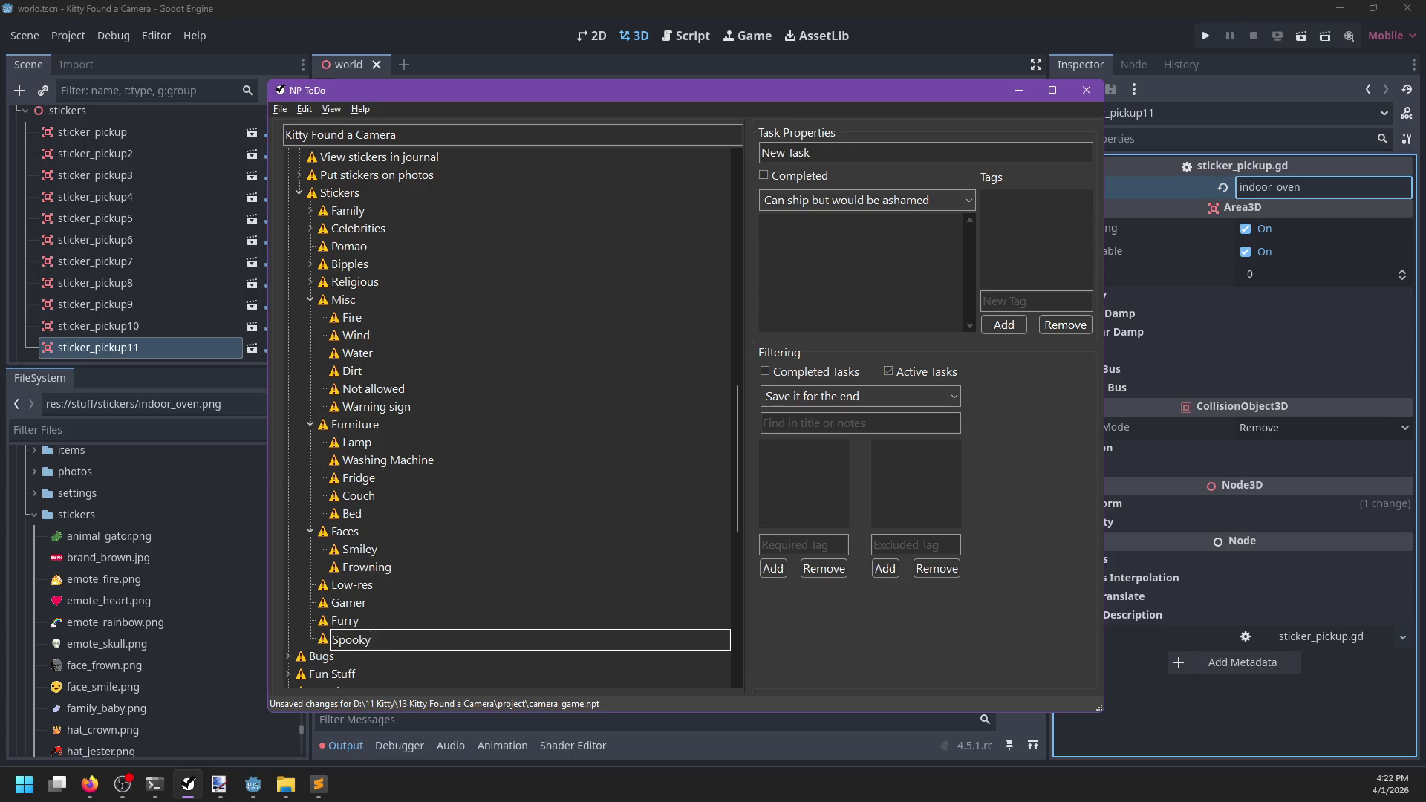
key(alt+Tab)
scroll(614, 302, up, 3)
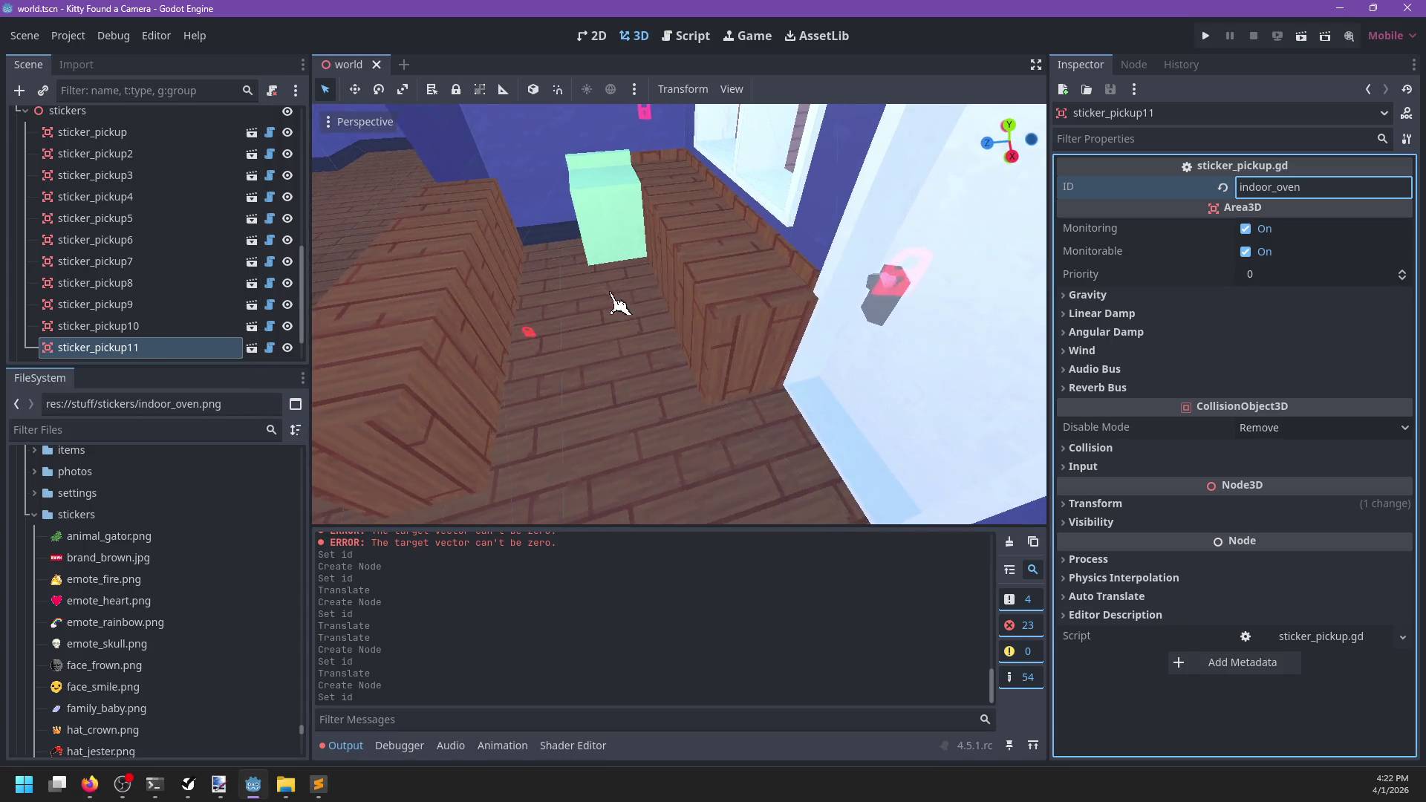
Drop a sticker pickup between the wooden crates and set its ID to hat_jester
scroll(186, 631, down, 5)
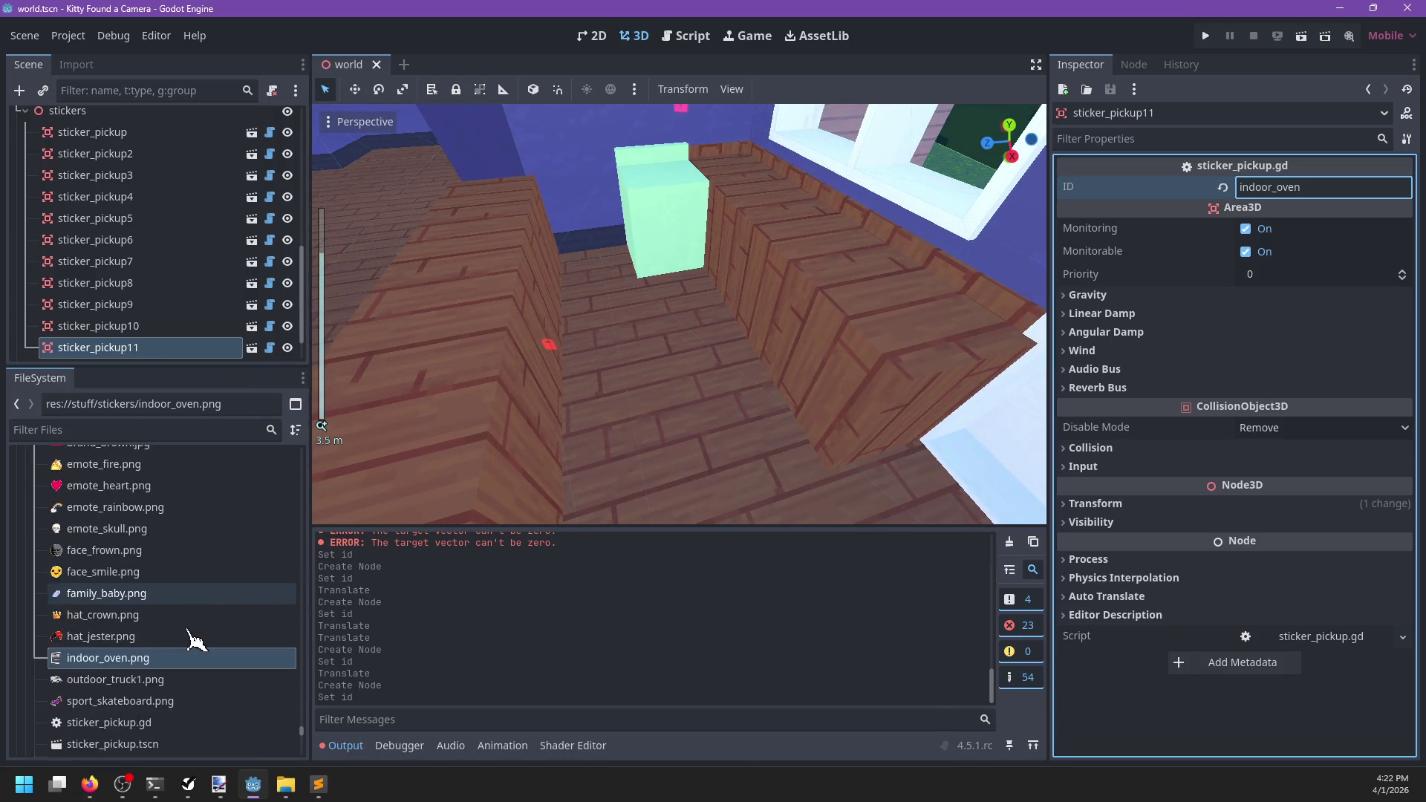
mouse_move(113, 674)
mouse_down()
mouse_move(653, 408)
mouse_move(650, 380)
mouse_up()
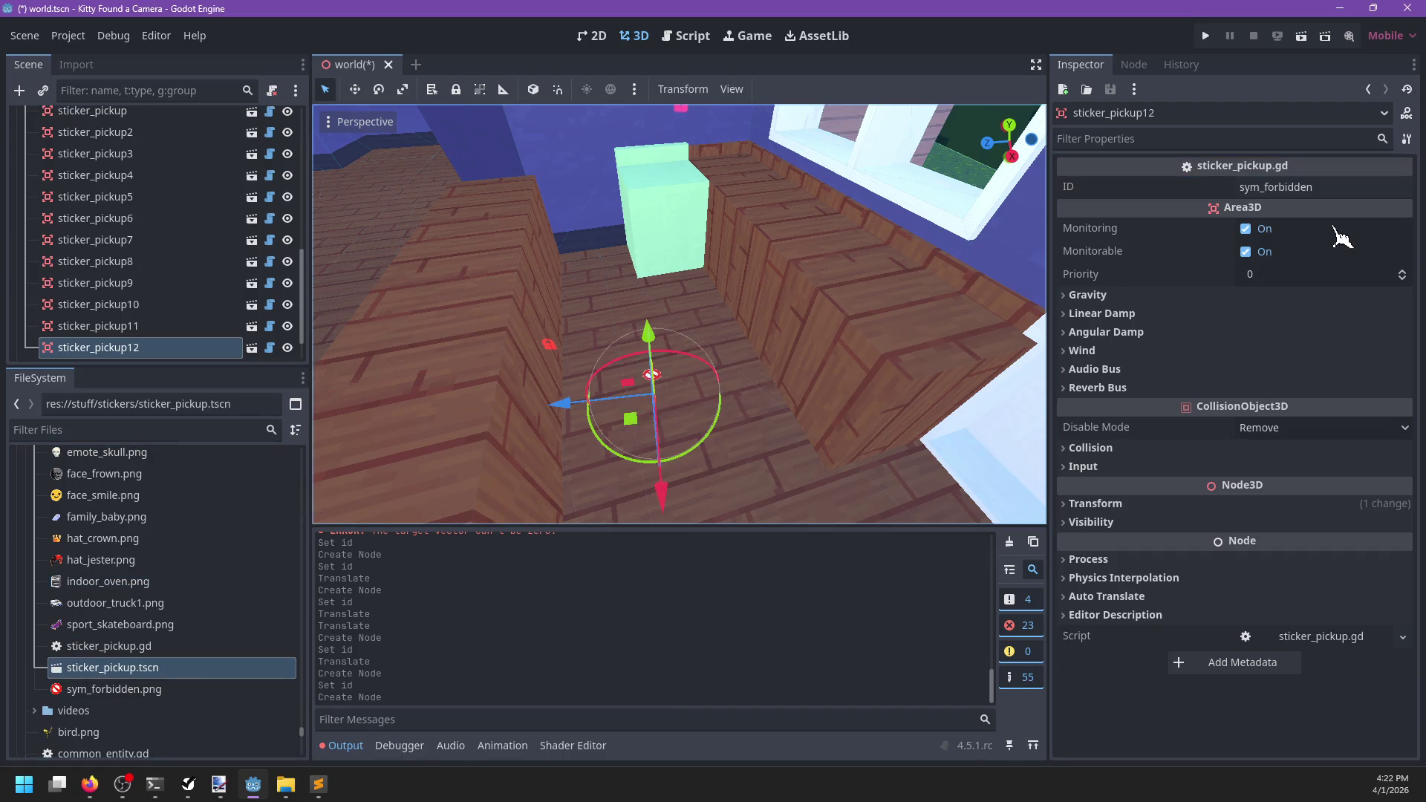
click(1337, 187)
text(hat_jester)
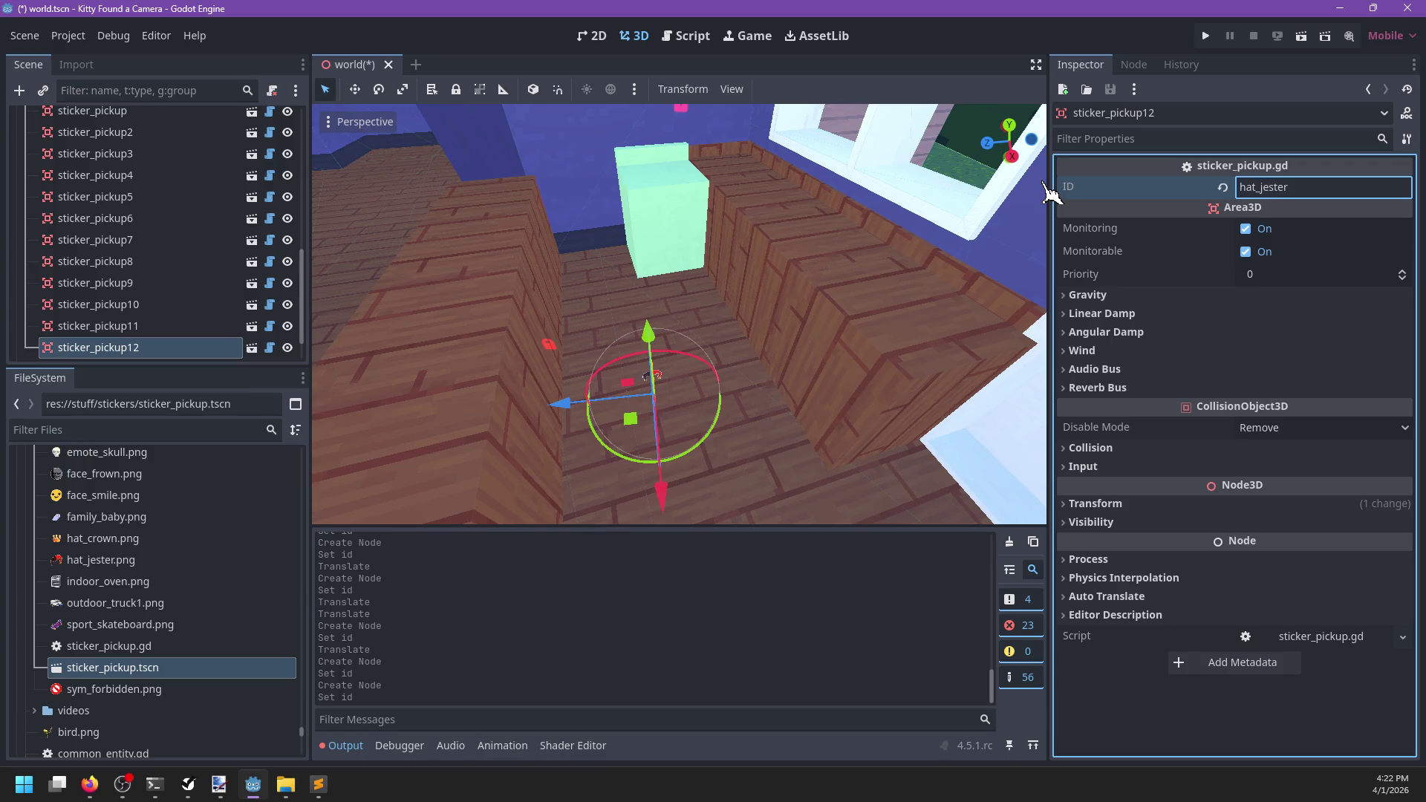
key(alt+Tab)
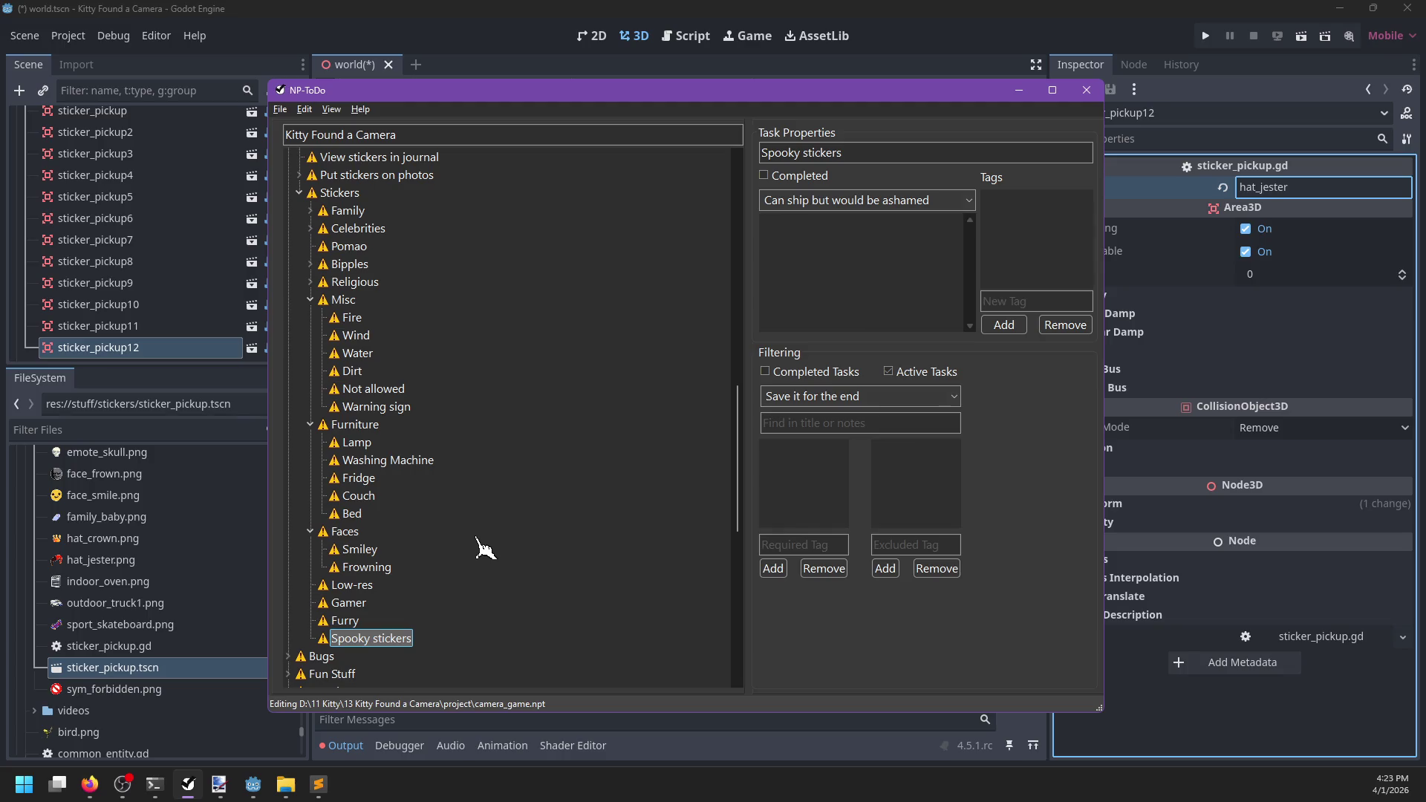
key(alt+Tab)
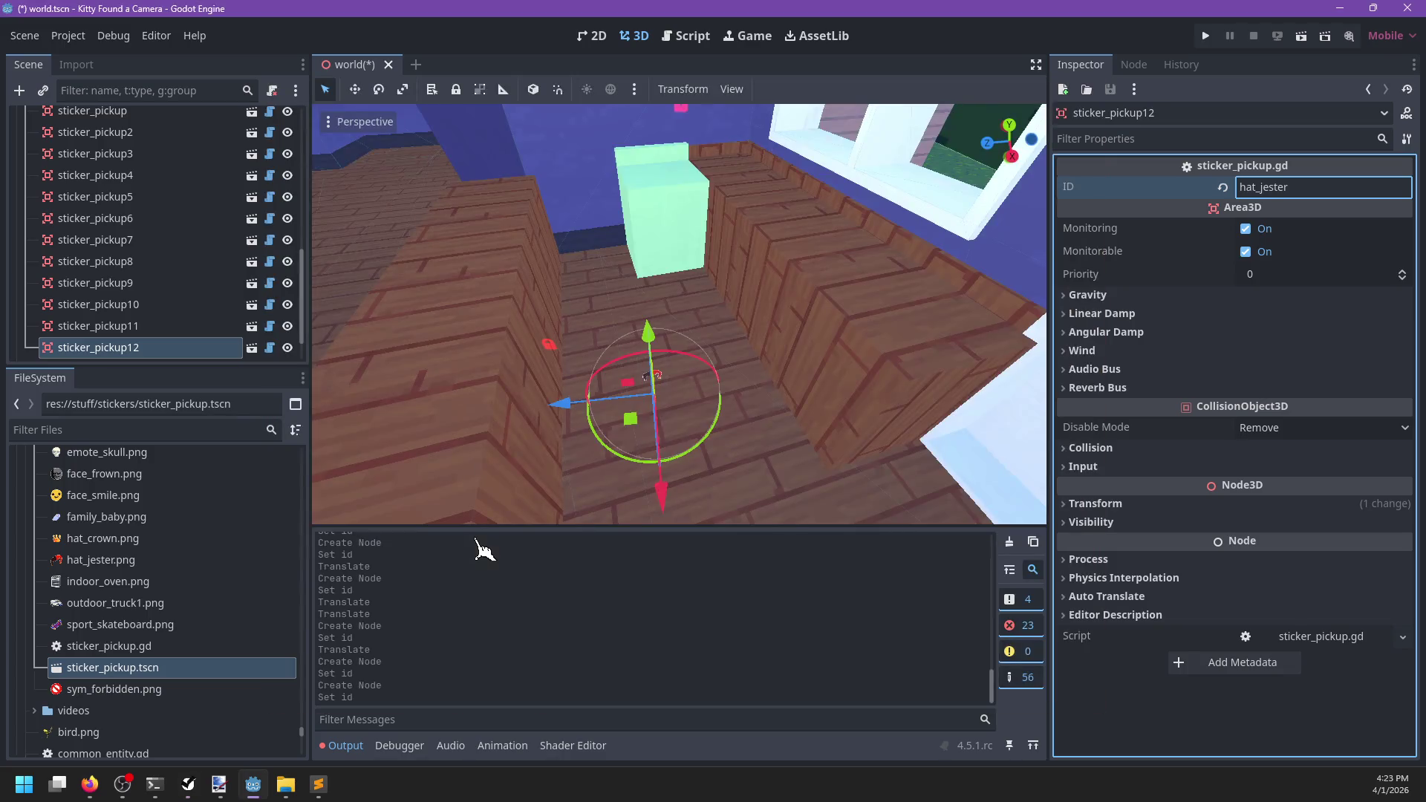
Slide the hat_jester pickup across the floor on the XZ plane and save the scene
drag(635, 422, 601, 364)
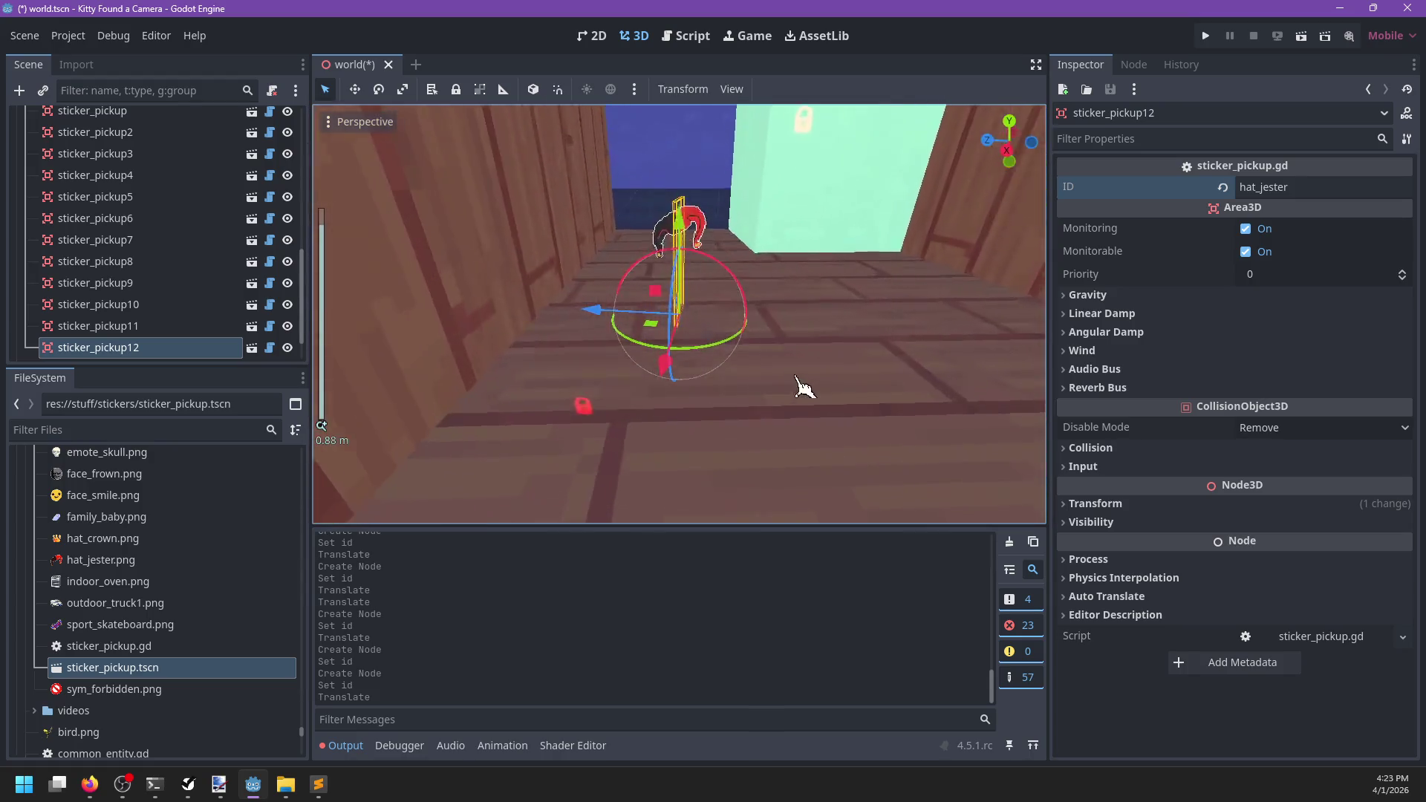
key(ctrl+s)
scroll(547, 391, down, 5)
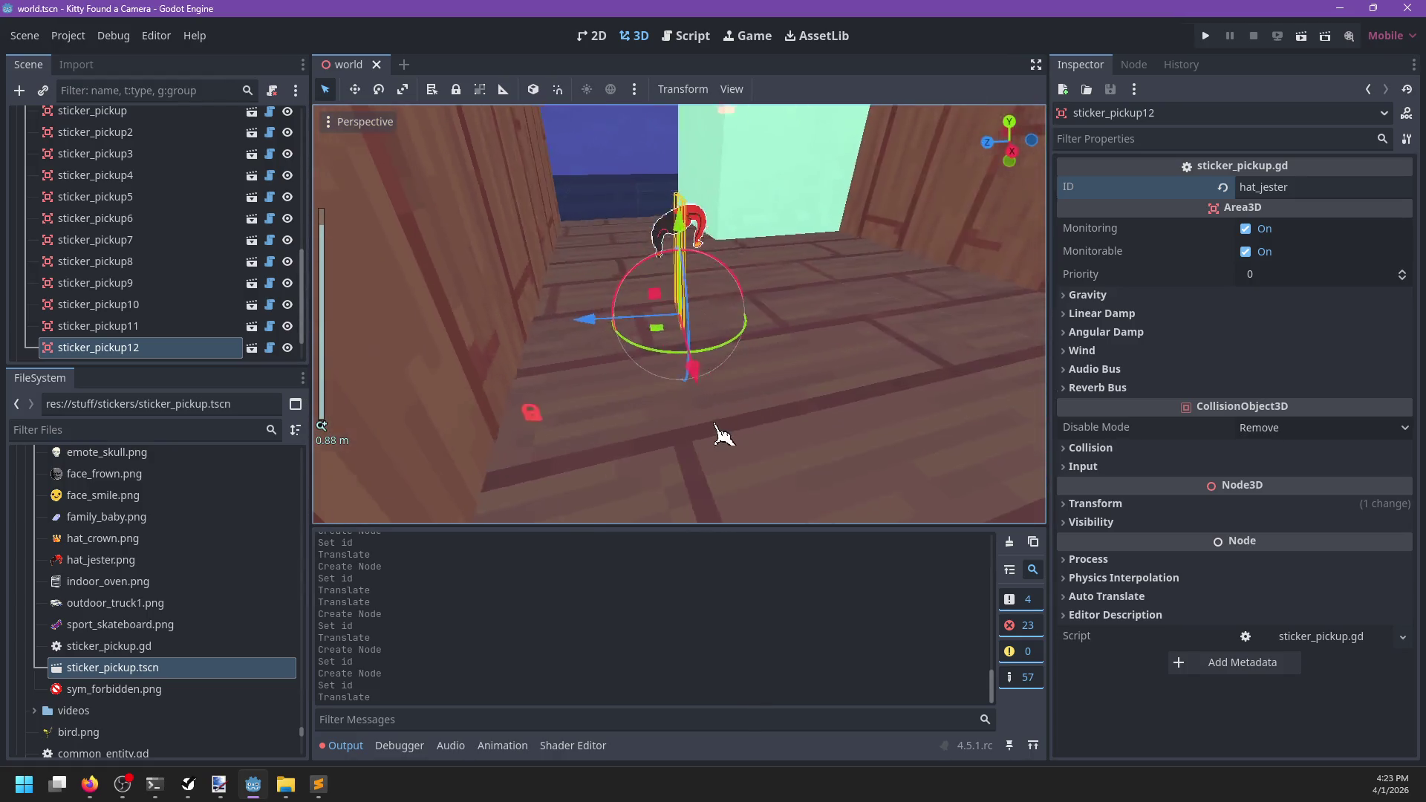
scroll(739, 407, down, 4)
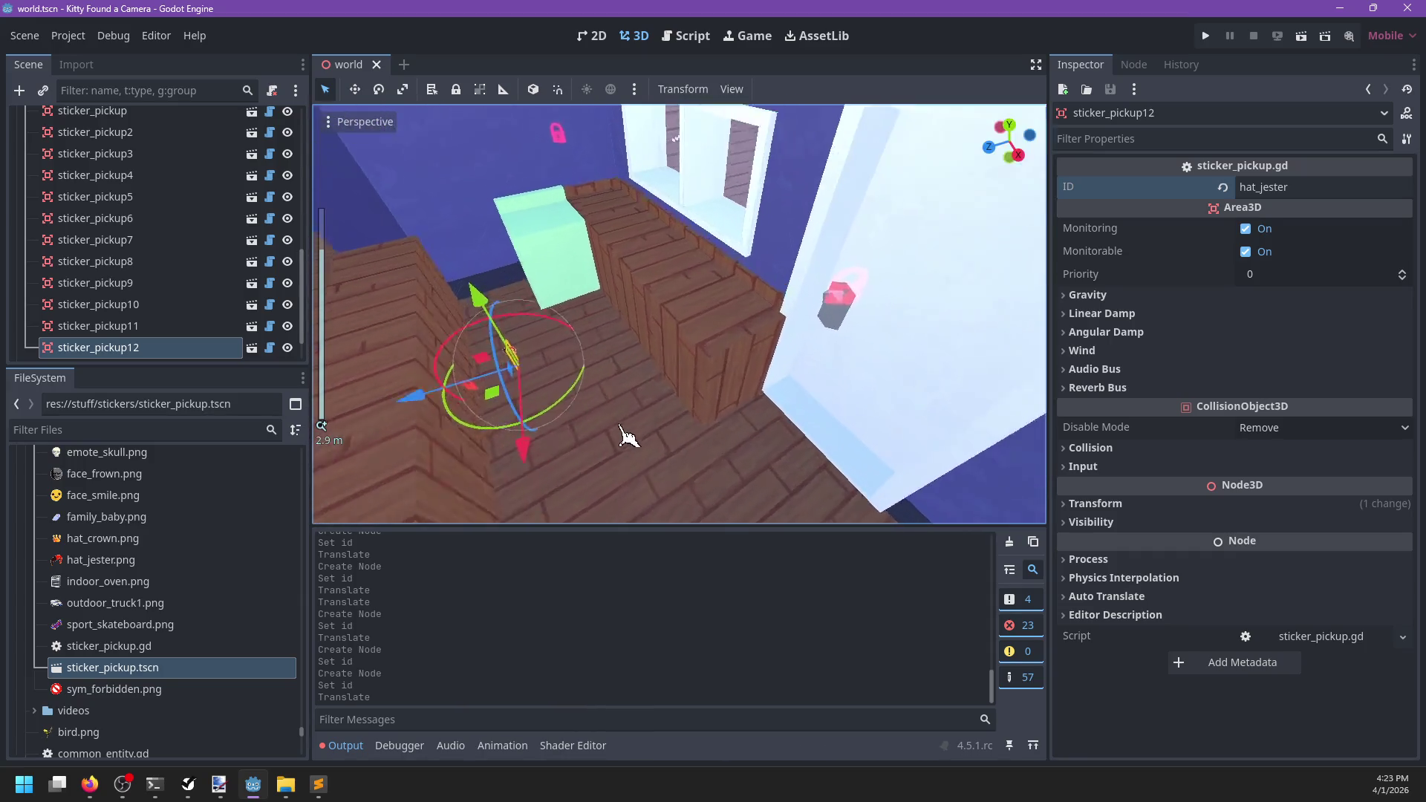
scroll(689, 466, down, 5)
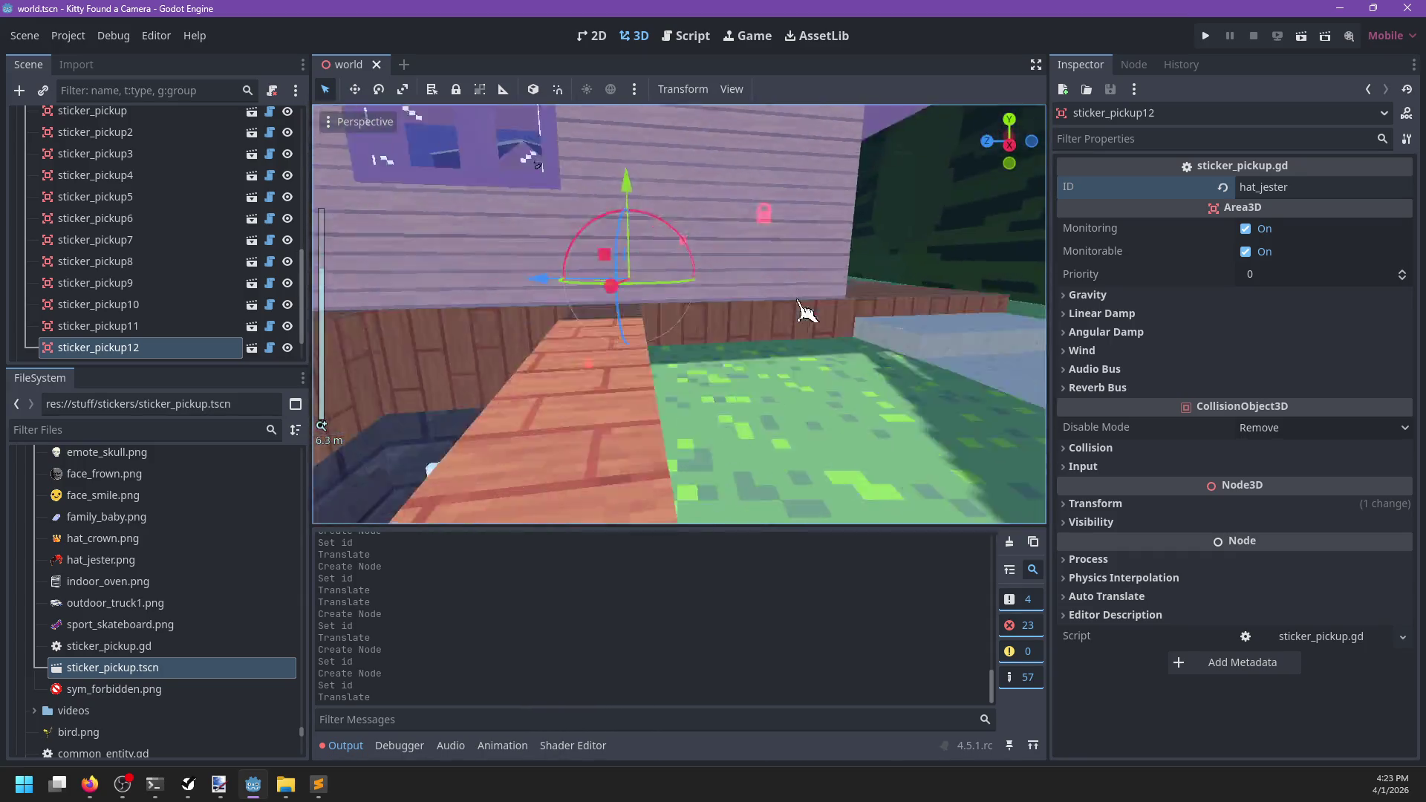
scroll(551, 404, up, 3)
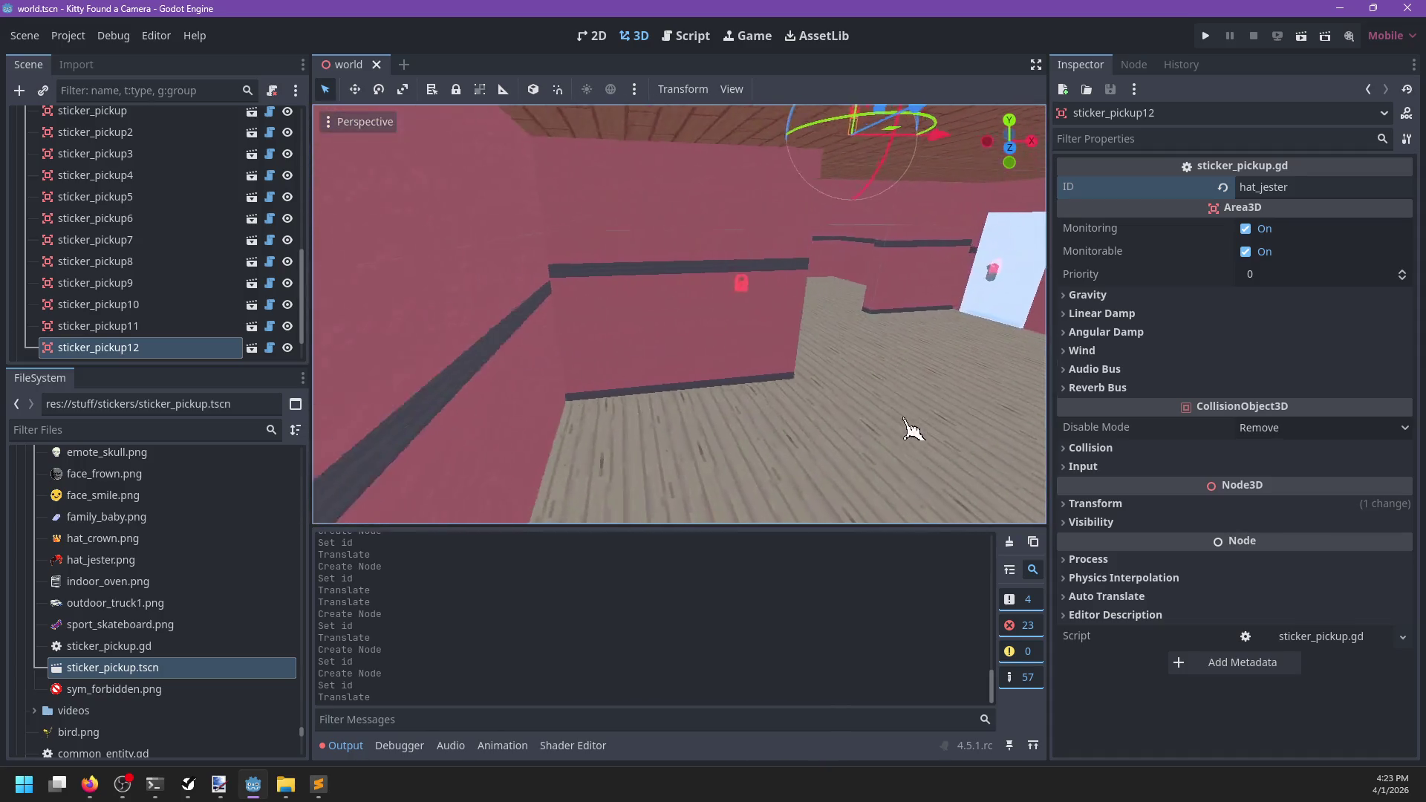
scroll(859, 422, up, 8)
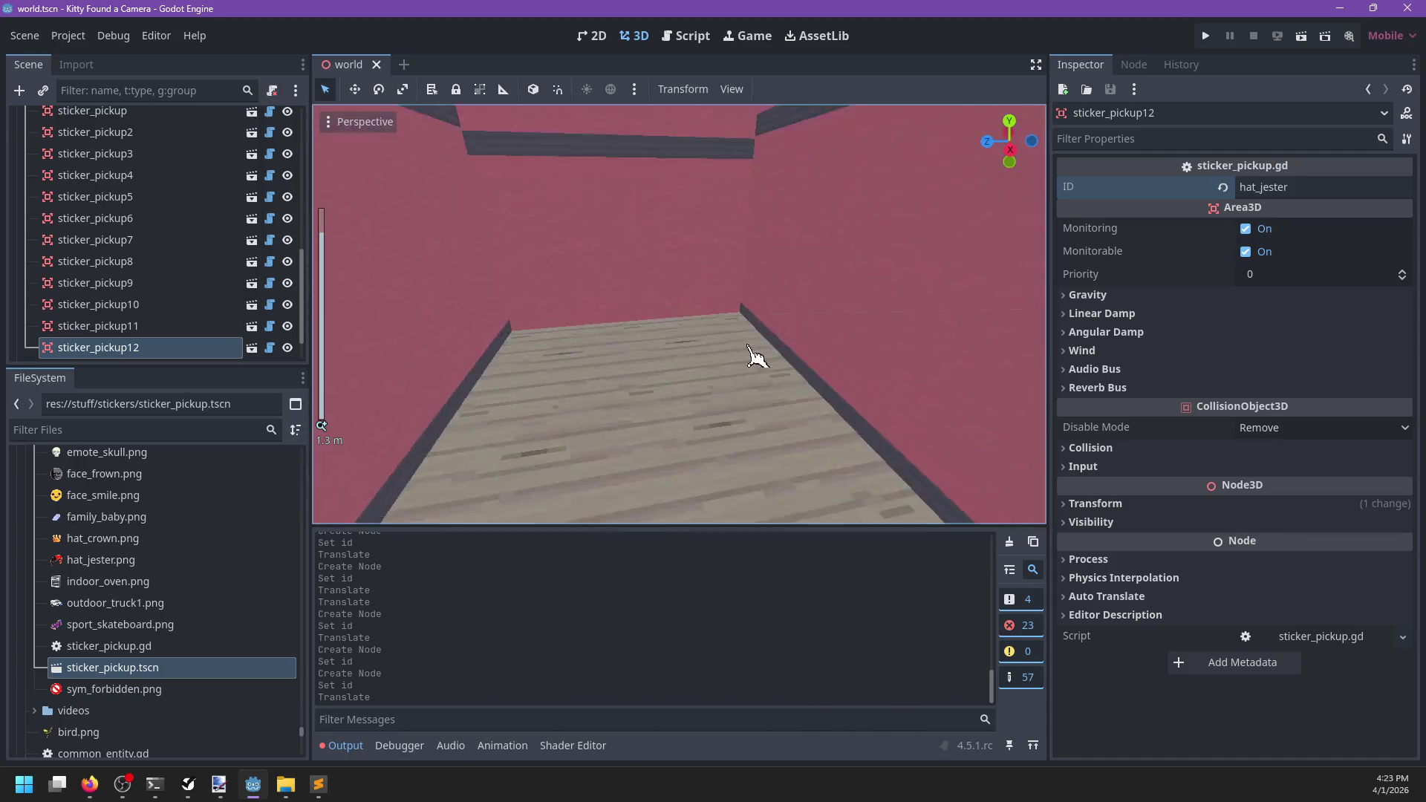
Place a sticker pickup in the pink room's wall corner, tag it emote_skull, and save
mouse_move(194, 670)
mouse_down()
mouse_move(646, 471)
mouse_move(798, 383)
mouse_up()
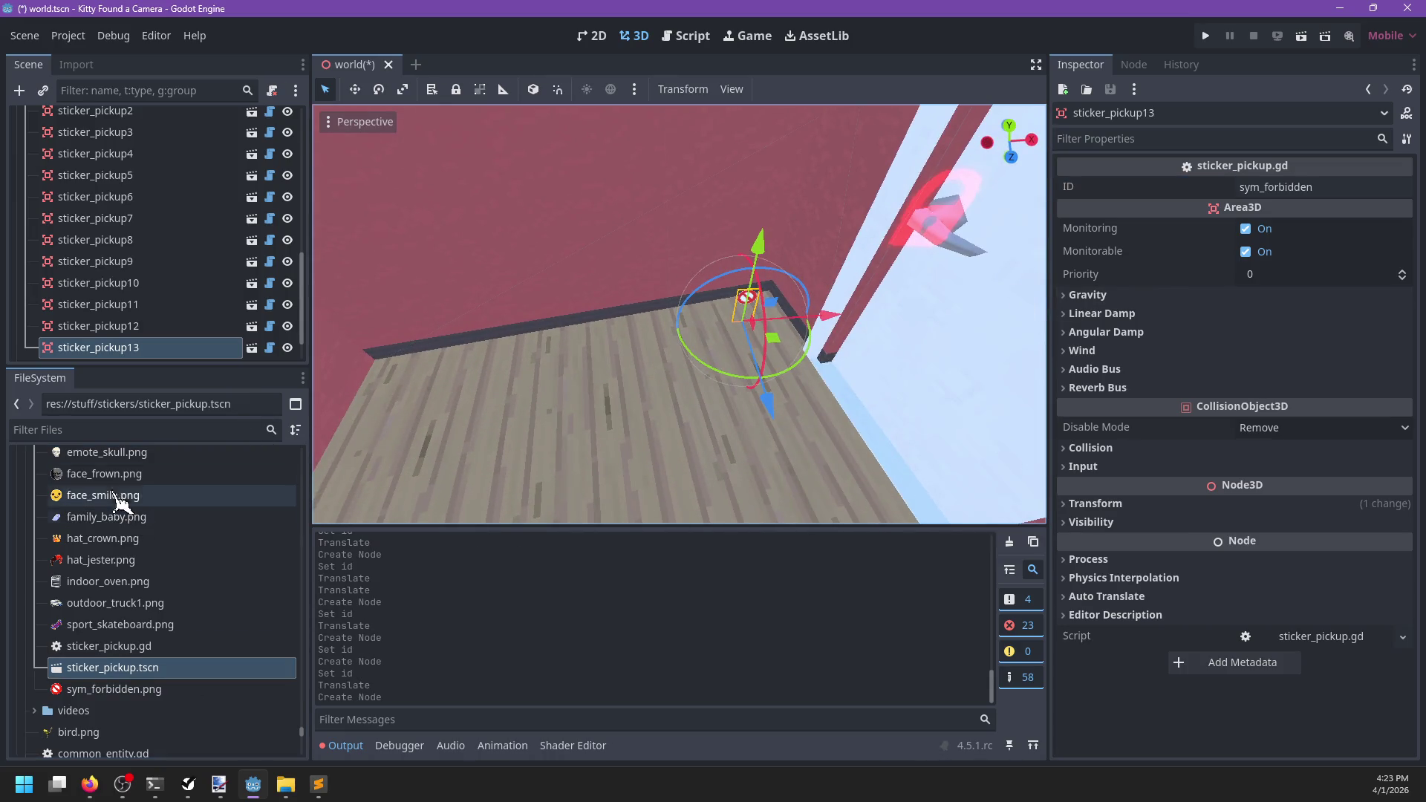
click(1327, 183)
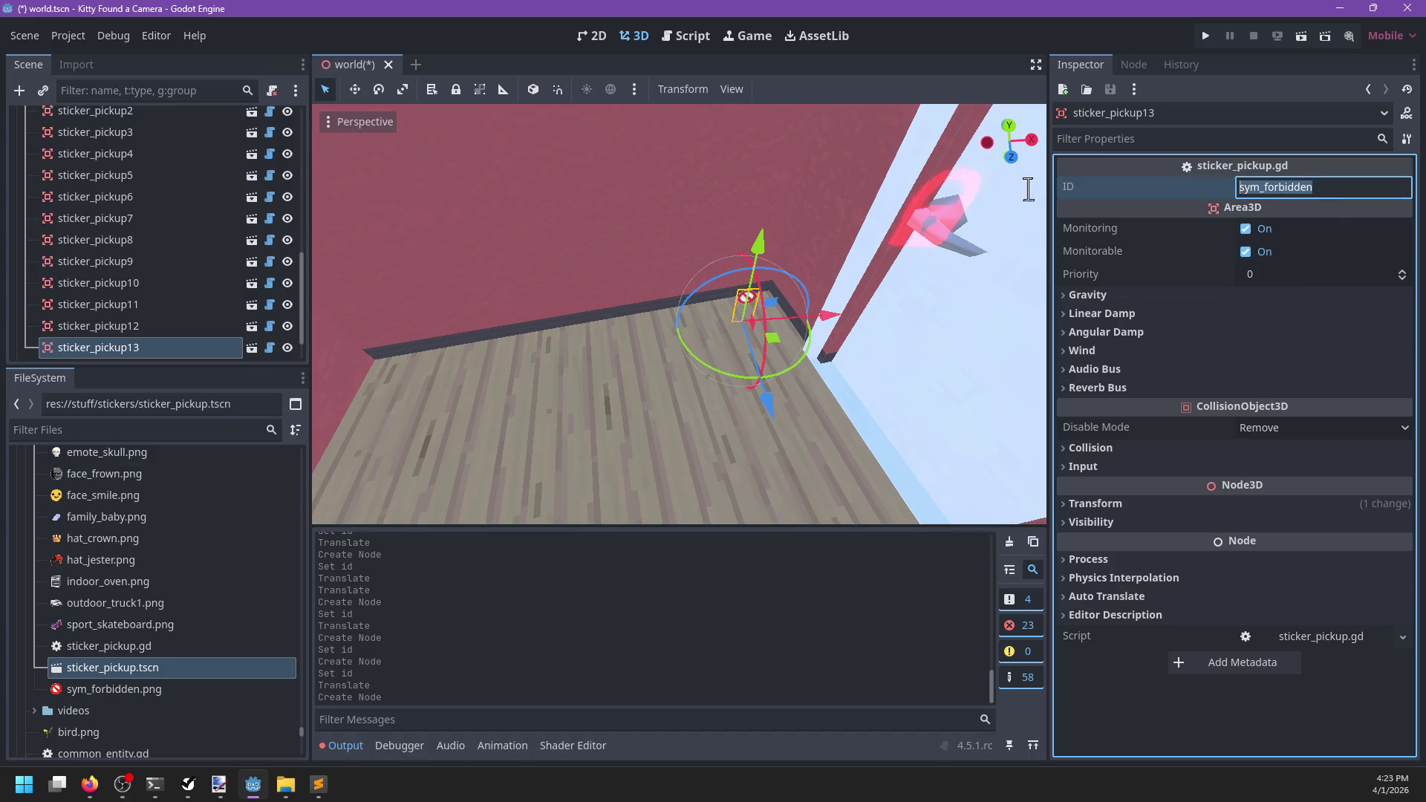
text(emote_skul)
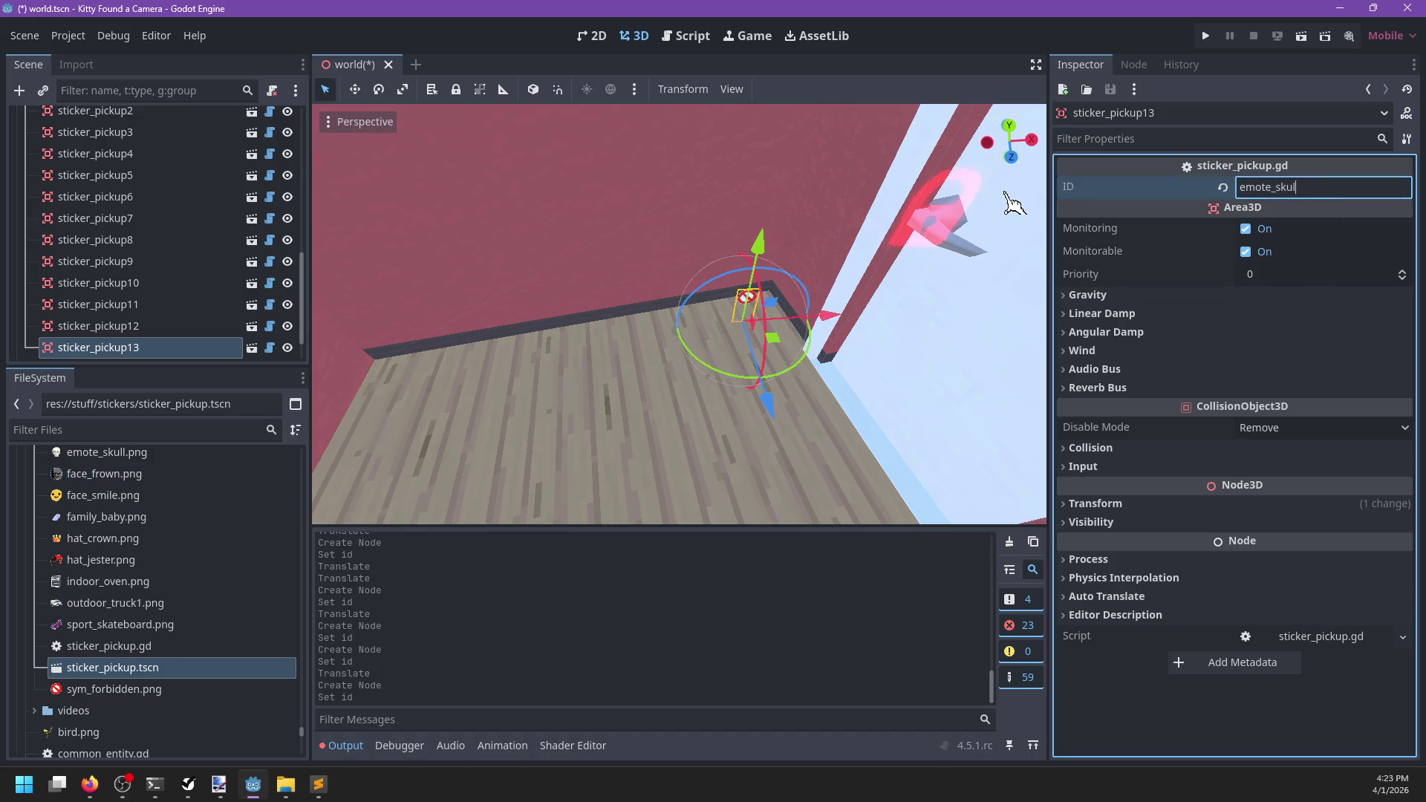
key(ctrl+s)
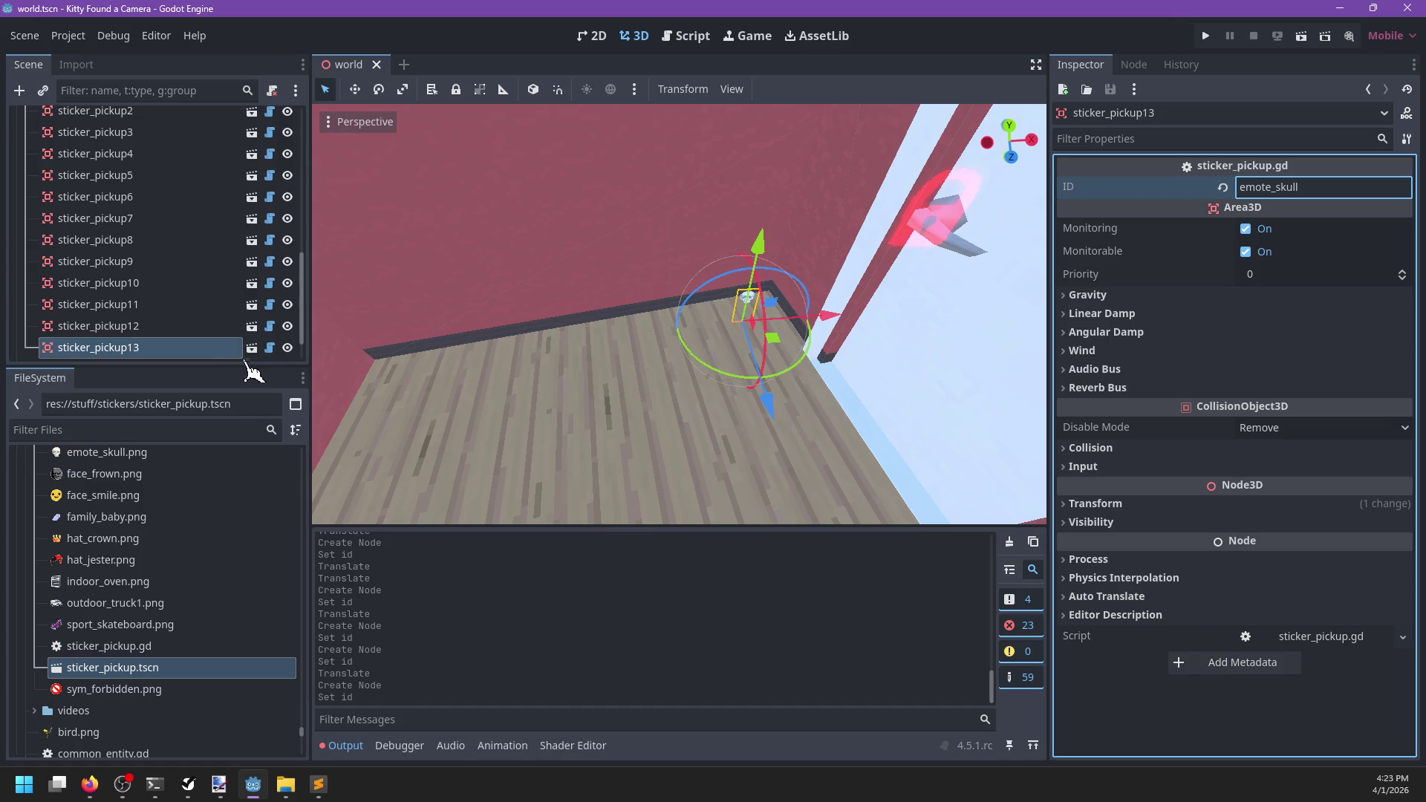
Pan over to the circular plaza and drop another sticker pickup beside the plinth
scroll(479, 386, down, 3)
scroll(165, 270, down, 3)
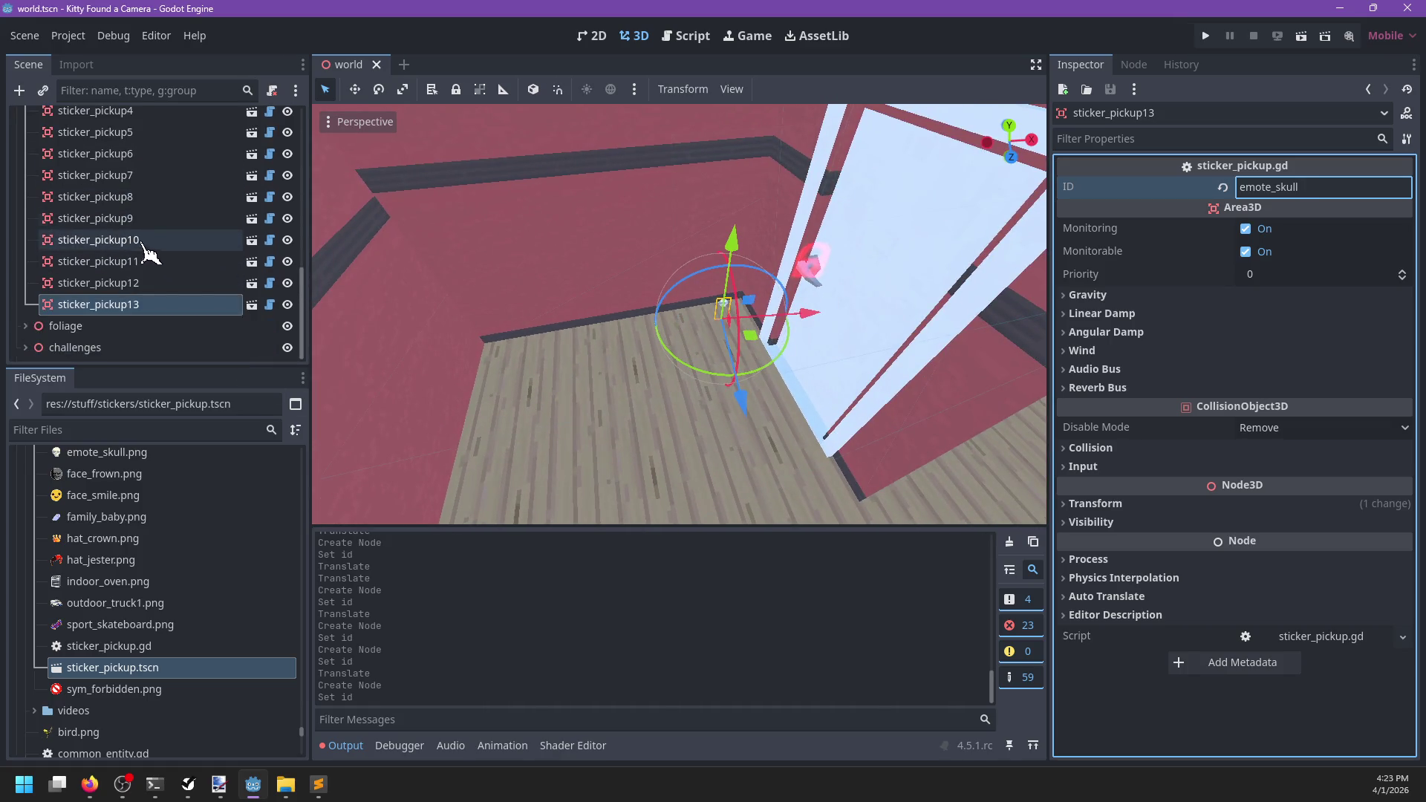
scroll(628, 386, down, 20)
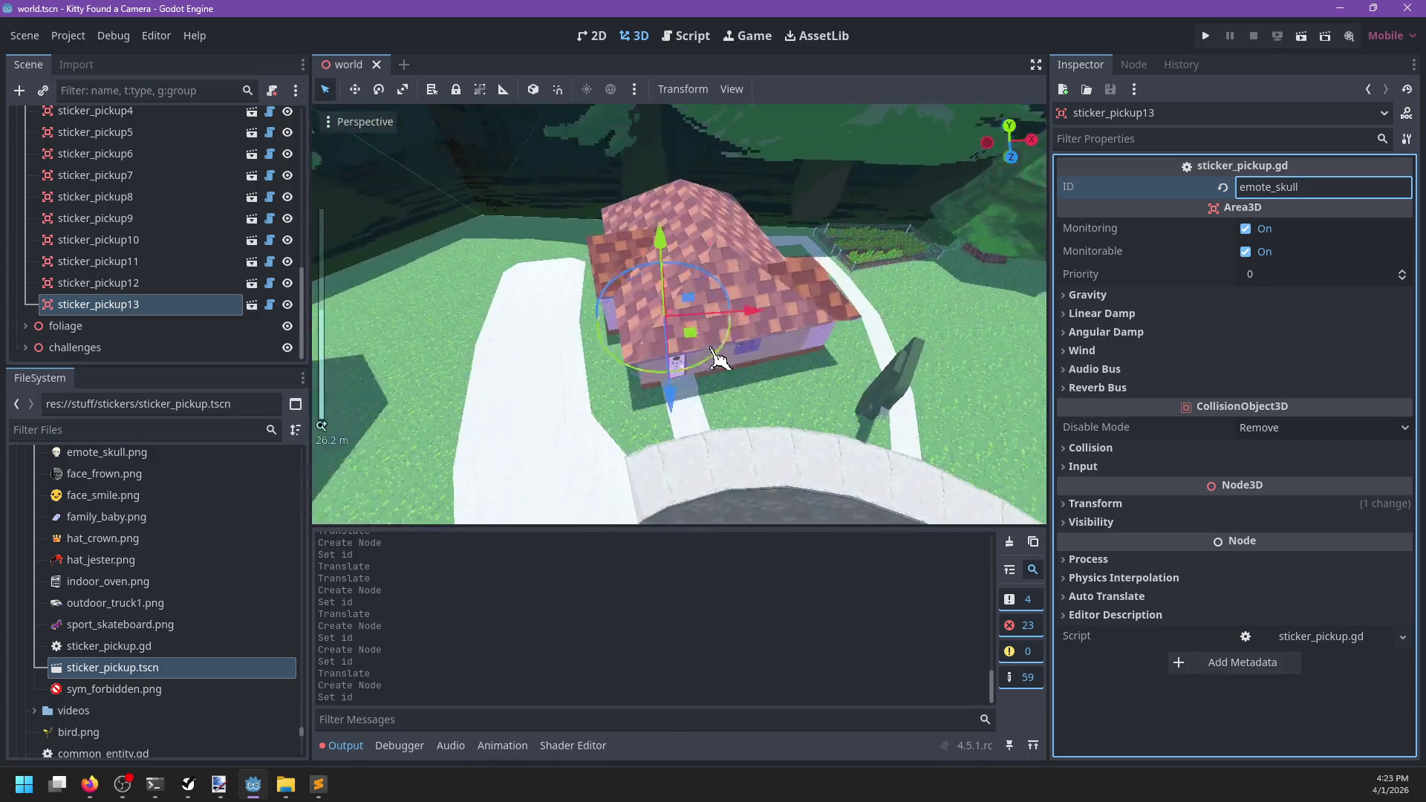
drag(869, 396, 837, 232)
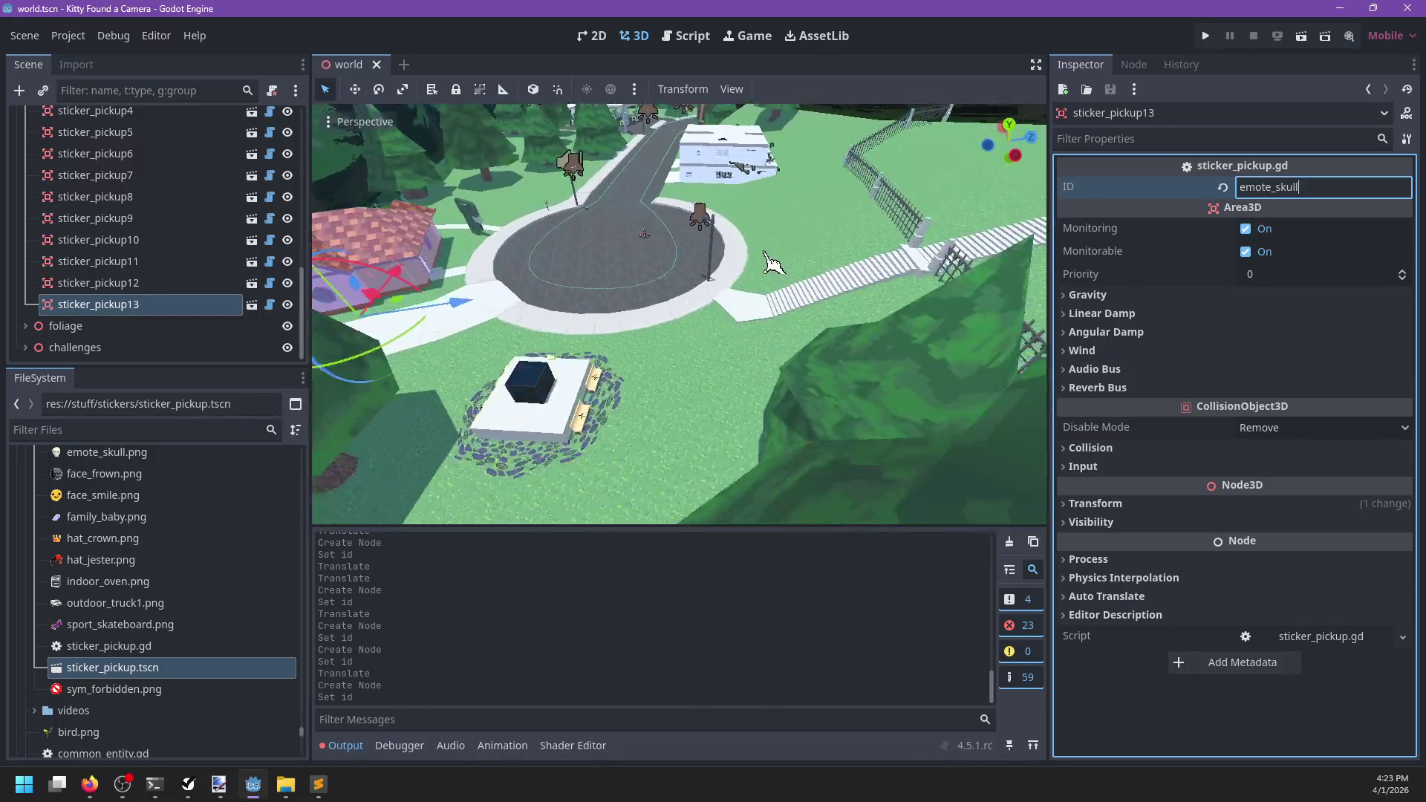
scroll(718, 357, up, 8)
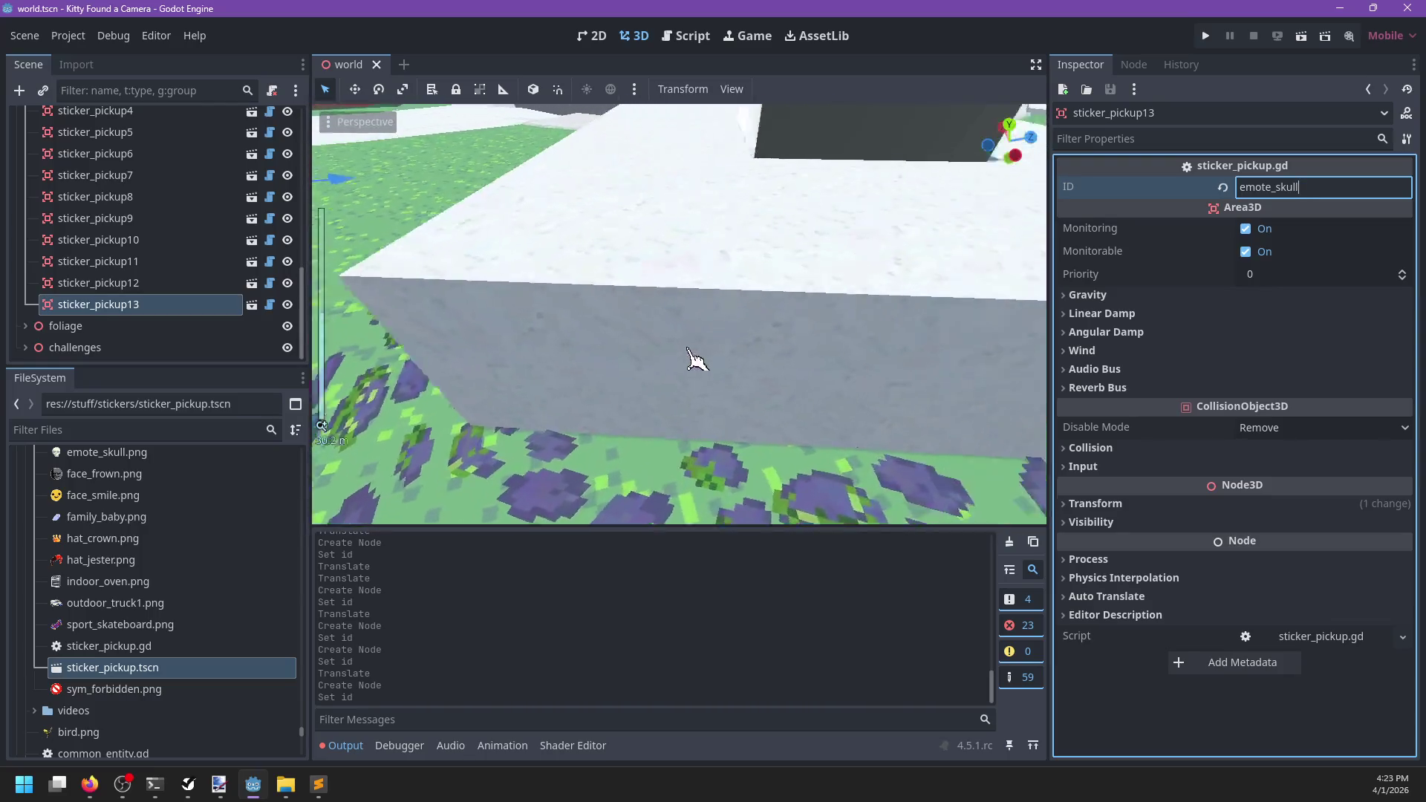
mouse_move(182, 670)
mouse_down()
mouse_move(547, 547)
mouse_move(583, 507)
mouse_move(567, 529)
mouse_up()
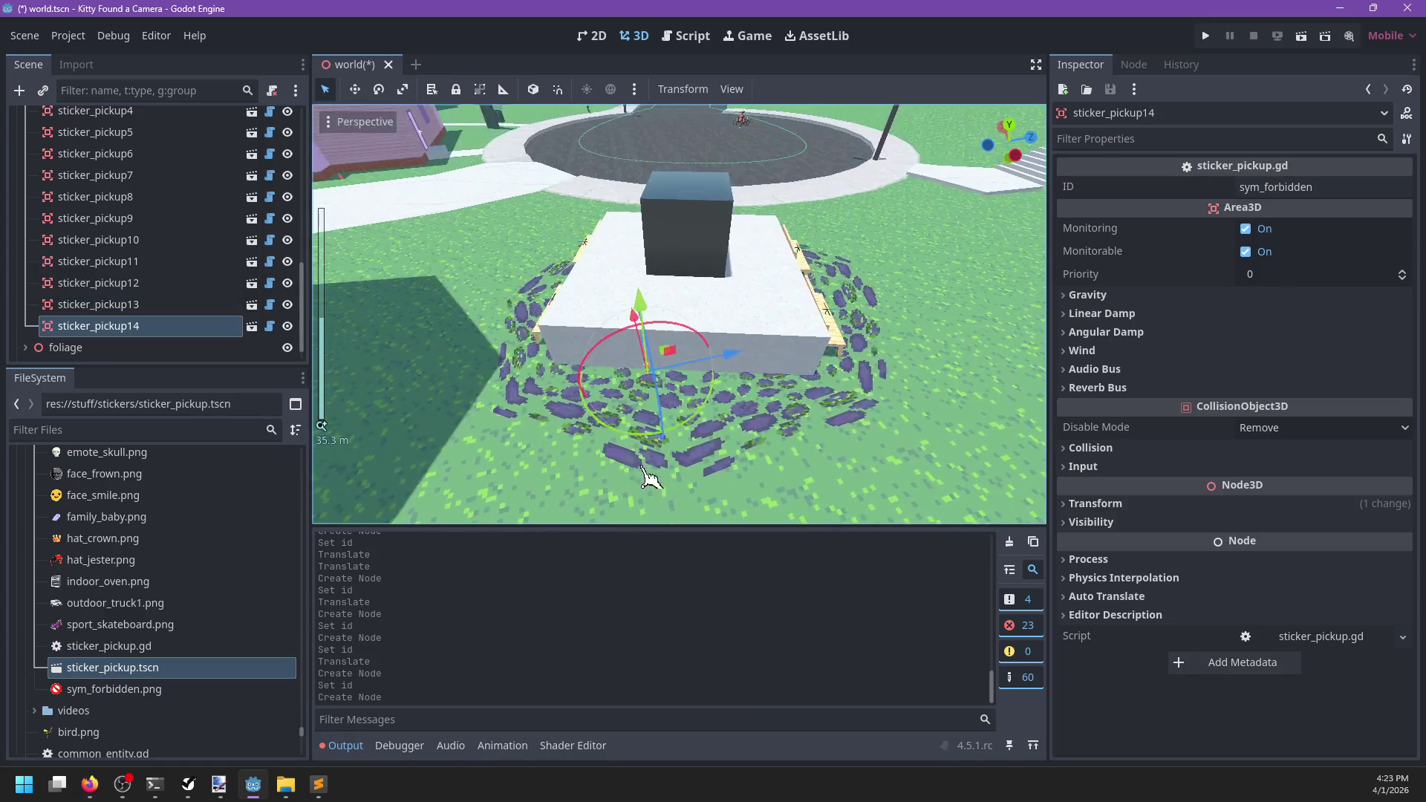
Set the plinth pickup's ID to emote_heart, then drop another pickup into the blue-floored room
click(1328, 187)
text(emote_heart)
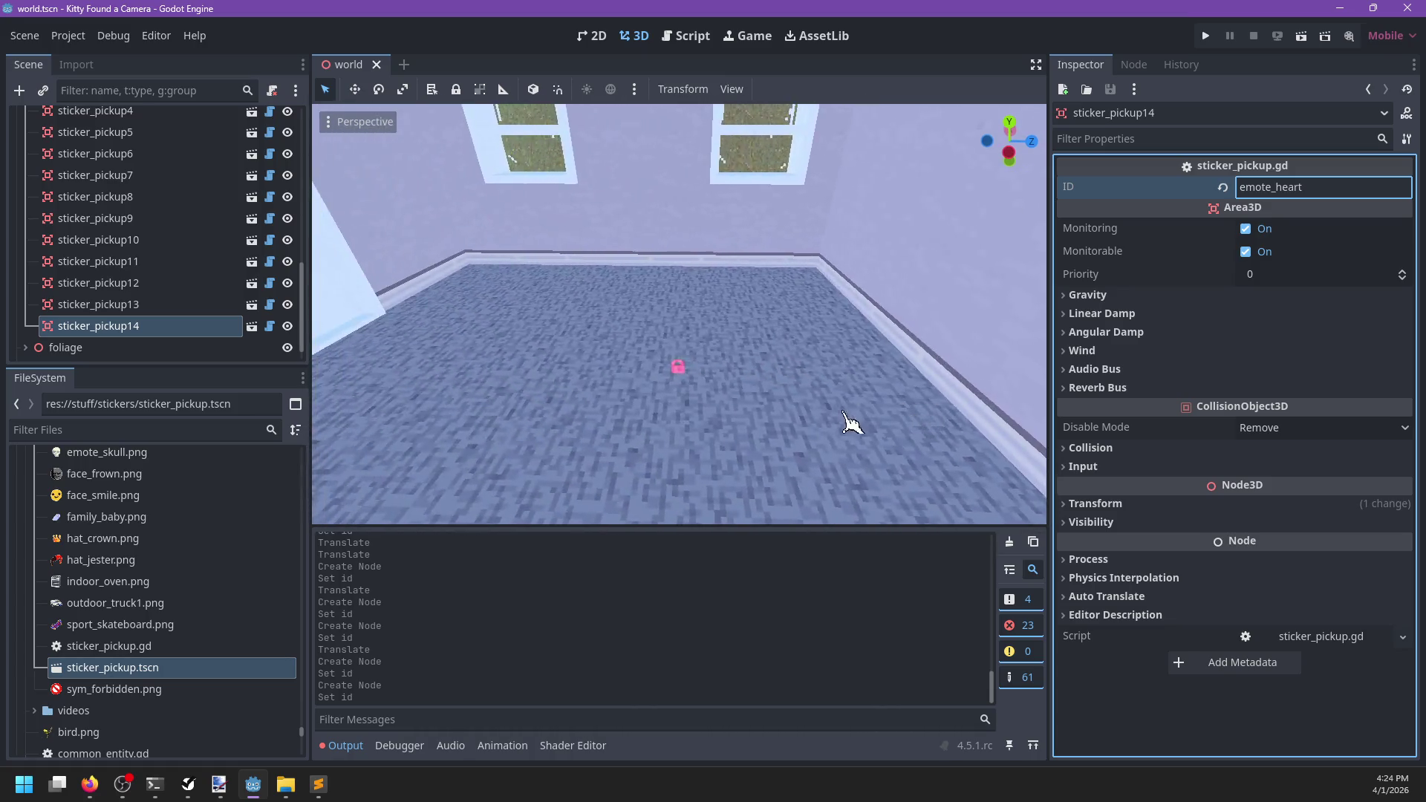
mouse_move(725, 340)
mouse_down()
mouse_move(690, 356)
mouse_move(764, 372)
mouse_move(761, 350)
mouse_move(599, 374)
mouse_move(621, 392)
mouse_move(742, 404)
mouse_move(753, 383)
mouse_move(795, 408)
mouse_move(678, 416)
mouse_move(669, 433)
mouse_move(702, 421)
mouse_up()
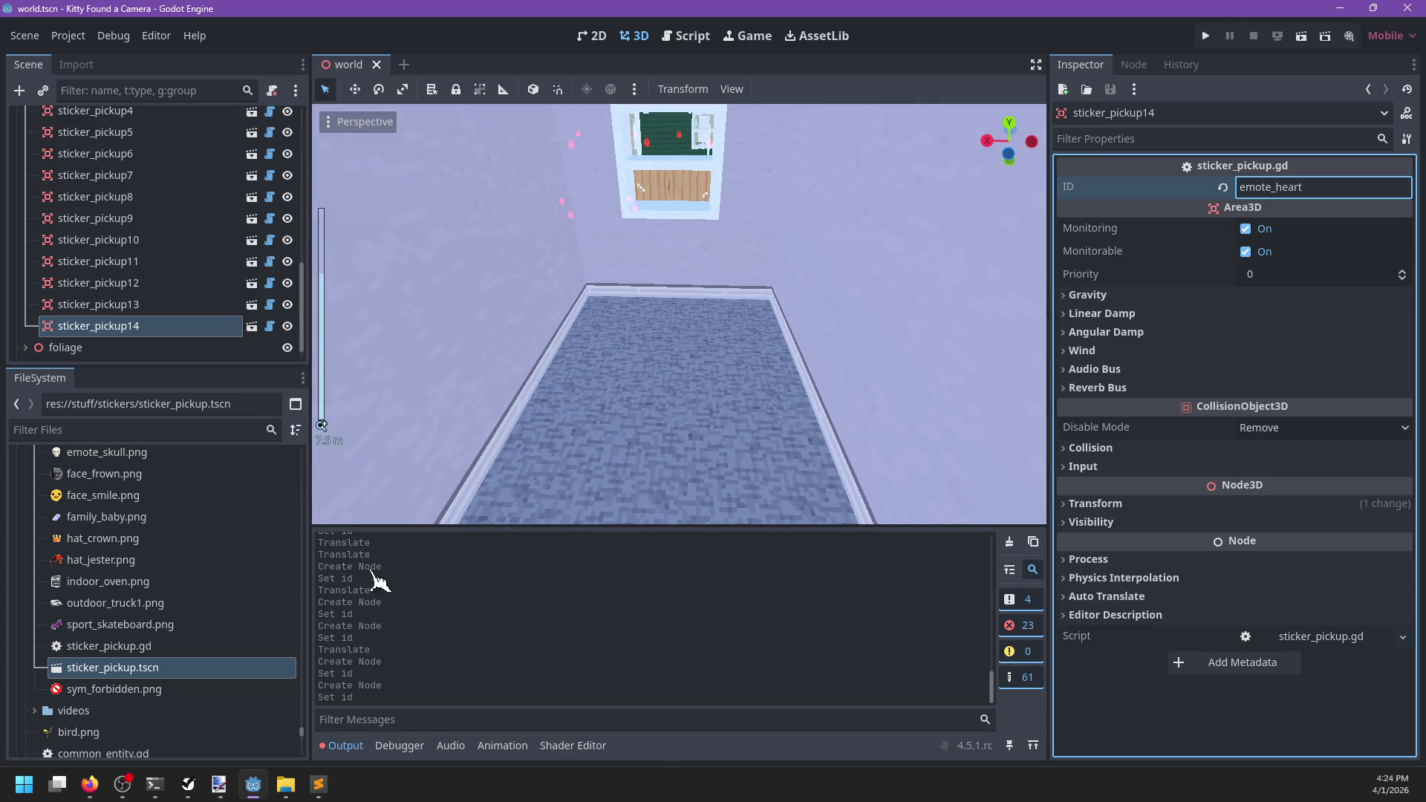
mouse_move(194, 672)
mouse_down()
mouse_move(621, 408)
mouse_move(613, 356)
mouse_up()
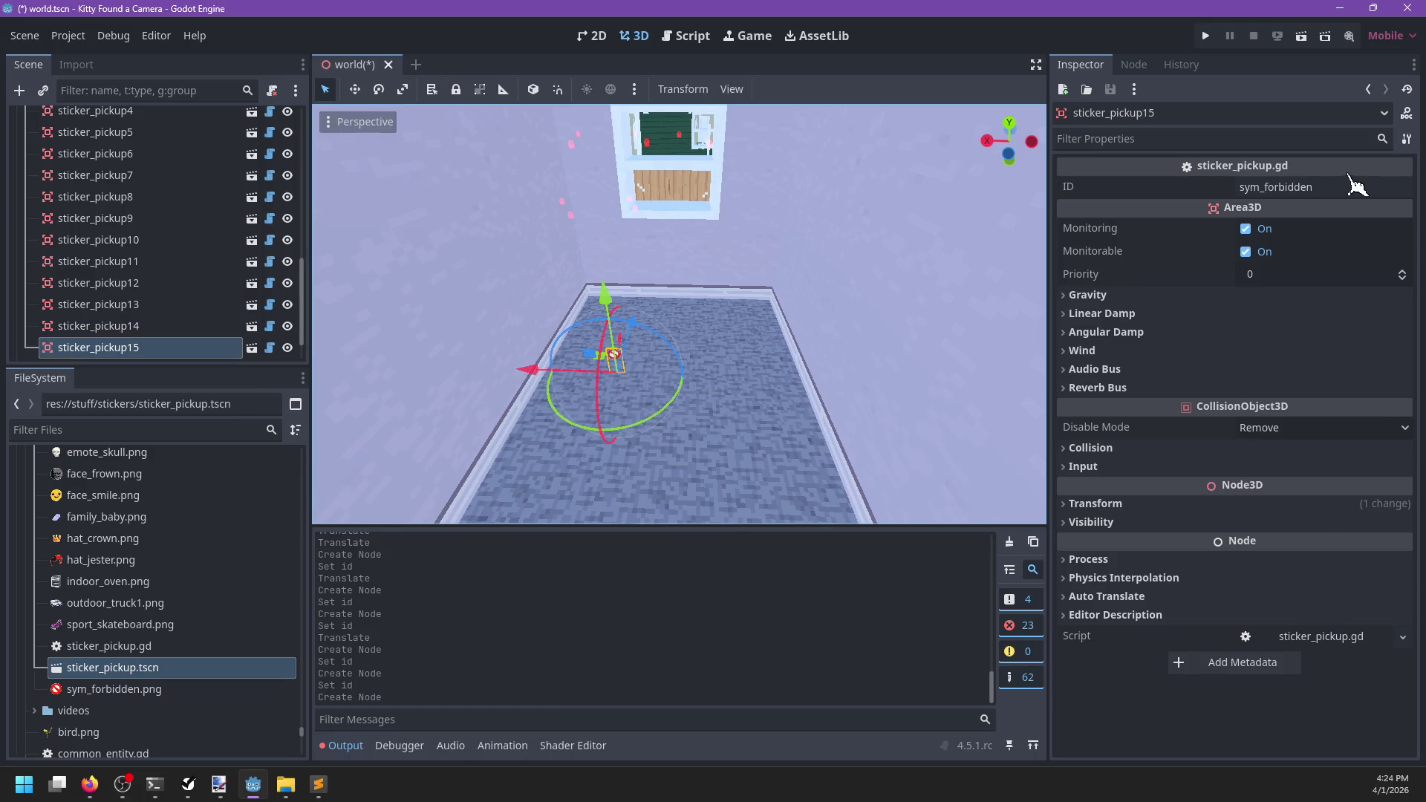
Replace the new pickup's ID with sport_skateboard and save the world scene
drag(1144, 180, 1074, 194)
text(sport_skateboard)
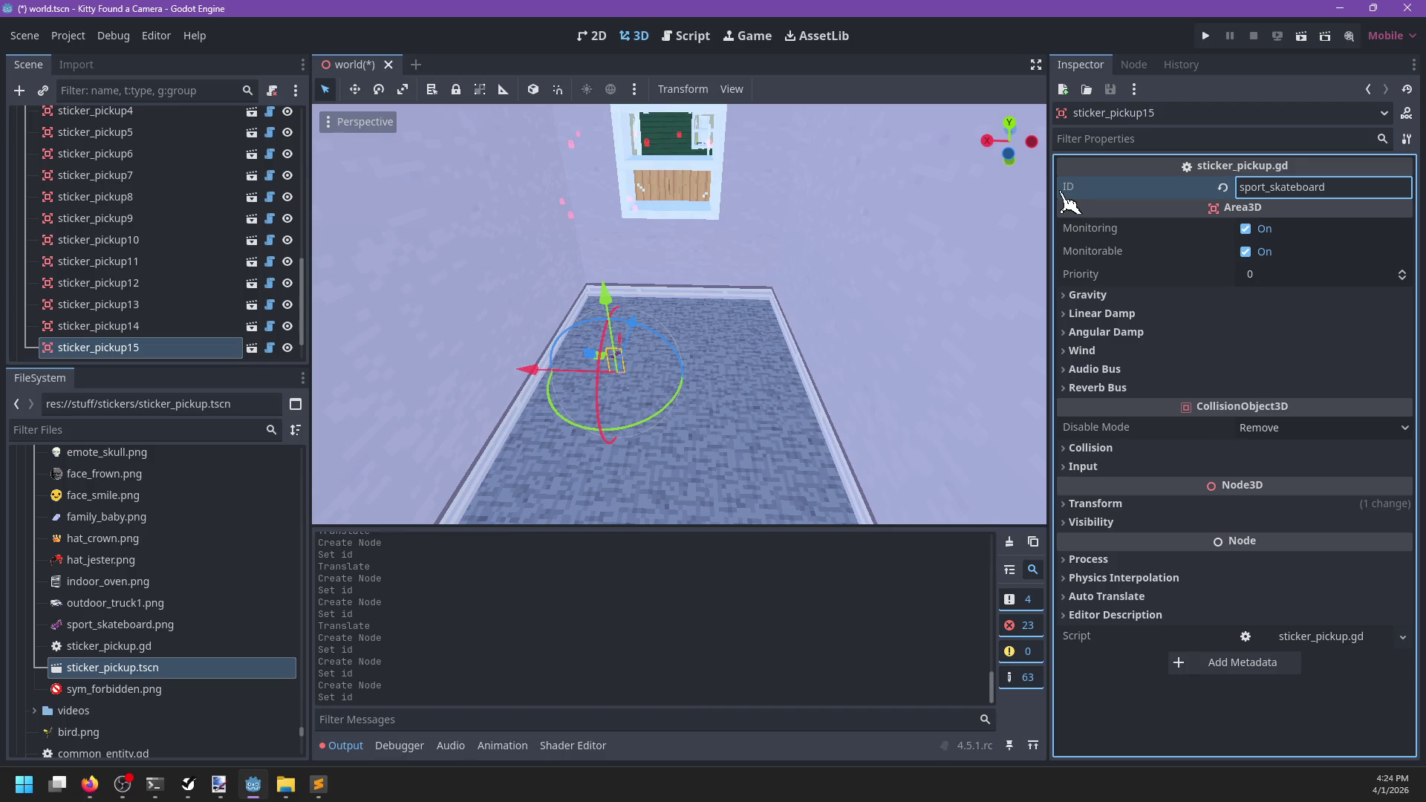
key(ctrl+s)
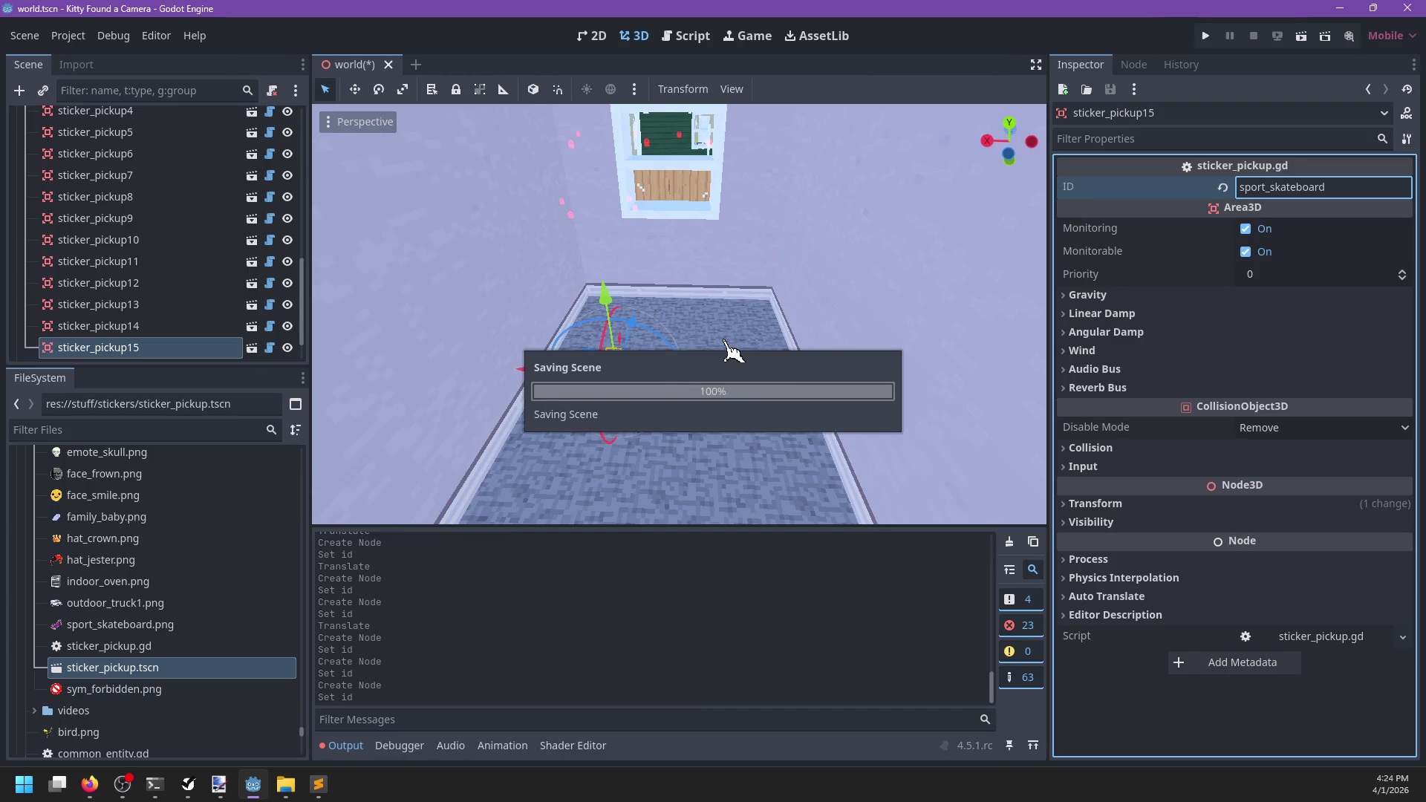
scroll(717, 353, up, 5)
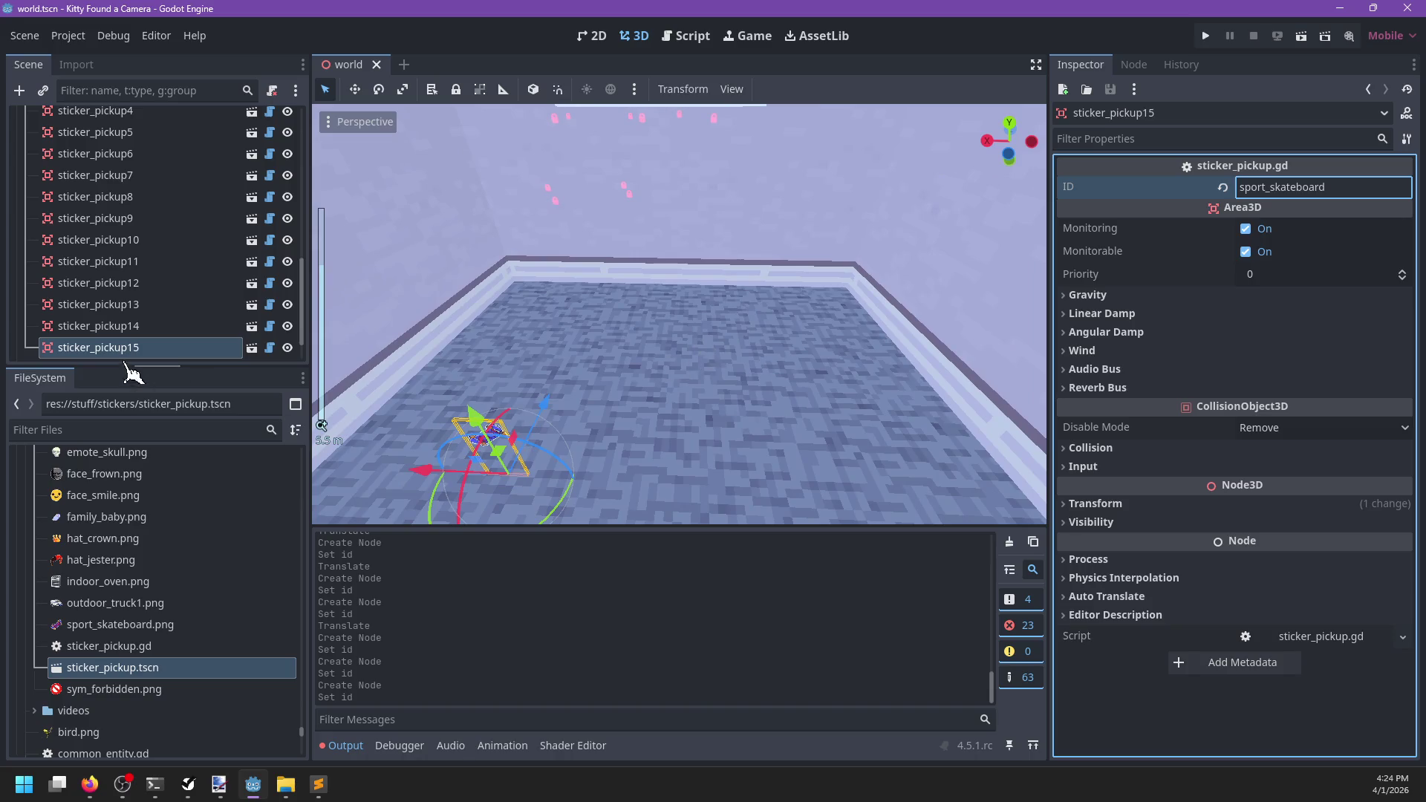
Frame the skateboard pickup and slide it to a new spot on the room floor
key(f)
mouse_move(745, 357)
mouse_down()
mouse_move(451, 413)
mouse_move(652, 308)
mouse_up()
mouse_move(748, 331)
mouse_down()
mouse_move(817, 394)
mouse_move(548, 408)
mouse_up()
key(f)
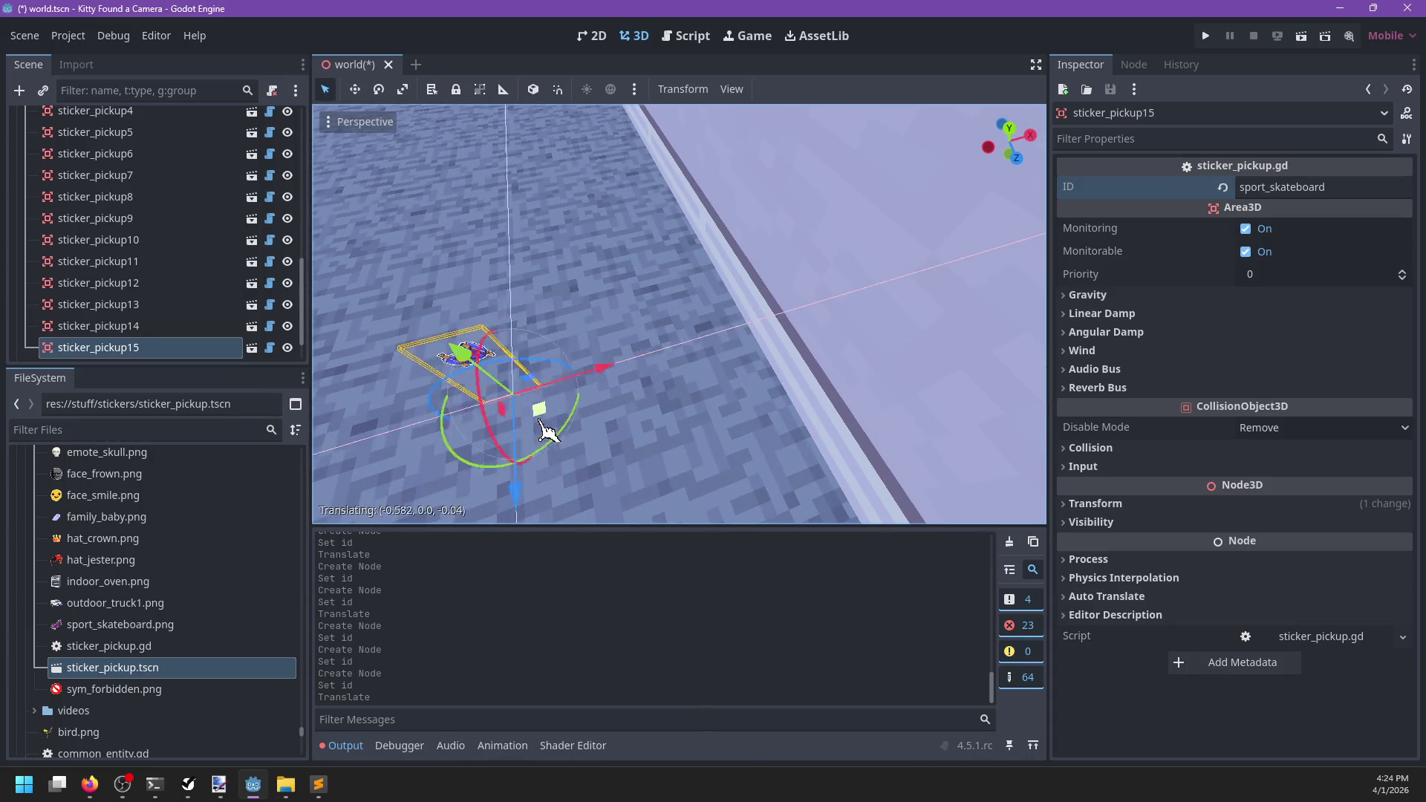
scroll(715, 310, up, 5)
scroll(134, 268, up, 5)
click(134, 266)
scroll(133, 275, down, 2)
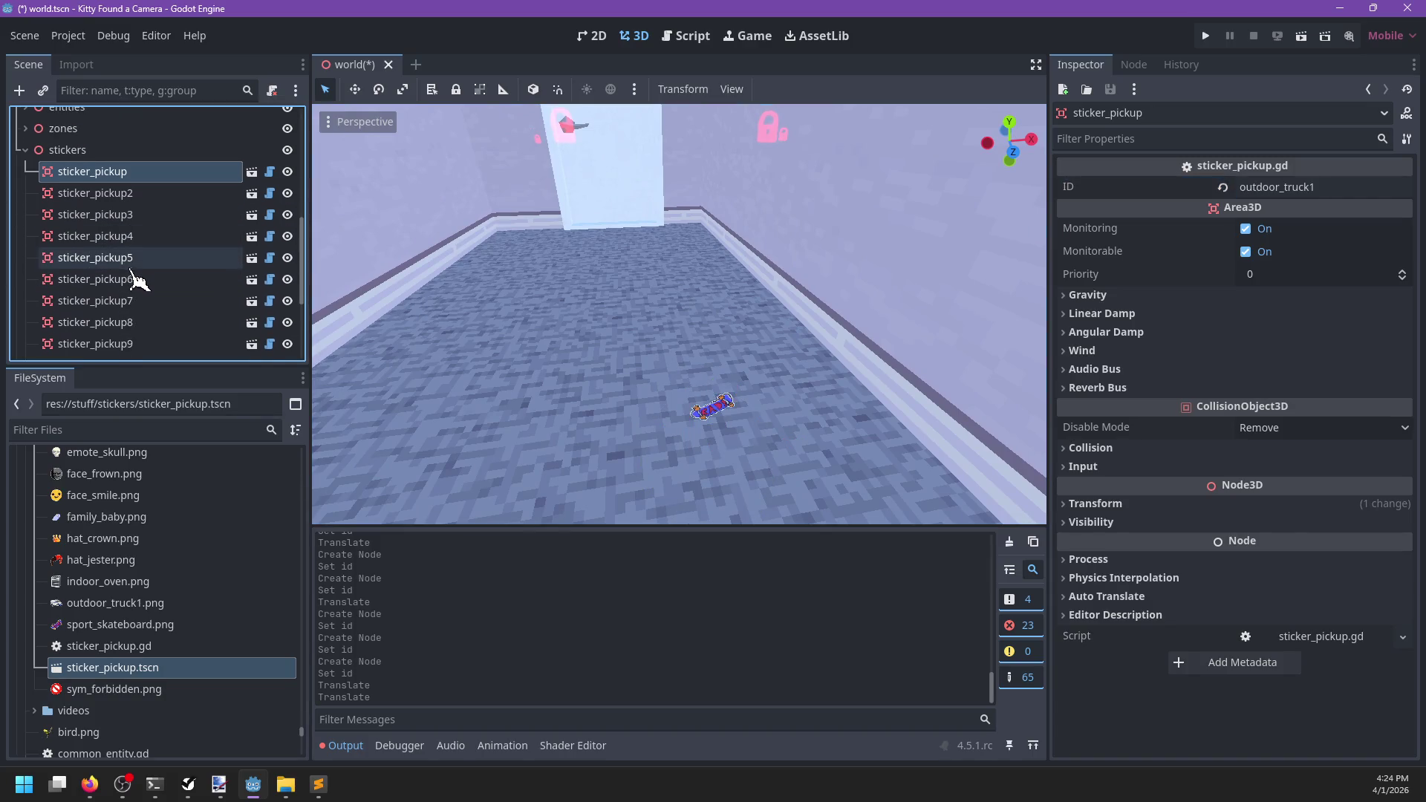
Step through sticker_pickup2 to sticker_pickup7 checking their IDs, and frame sticker_pickup7
scroll(136, 280, down, 1)
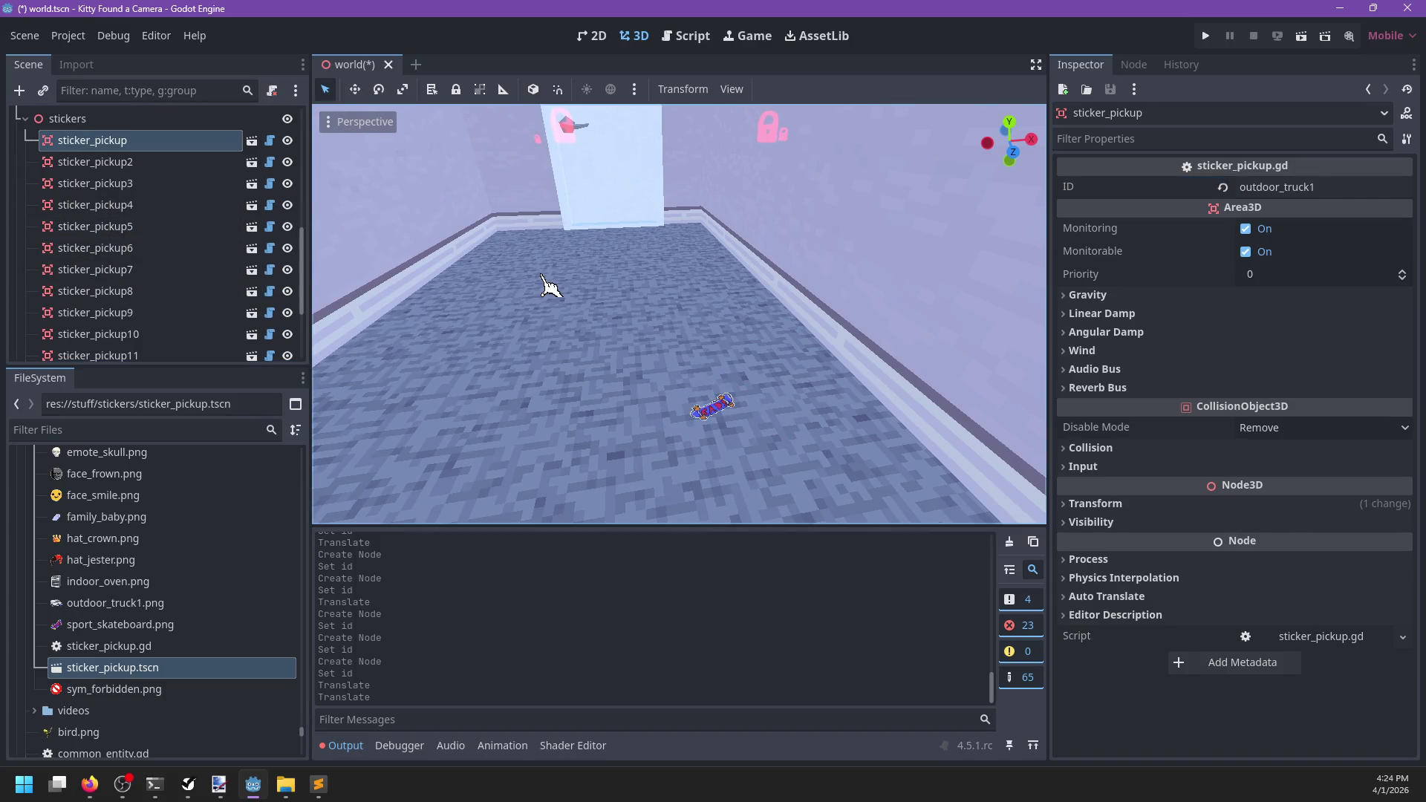
click(92, 164)
key(Down)
key(Down)
key(Down)
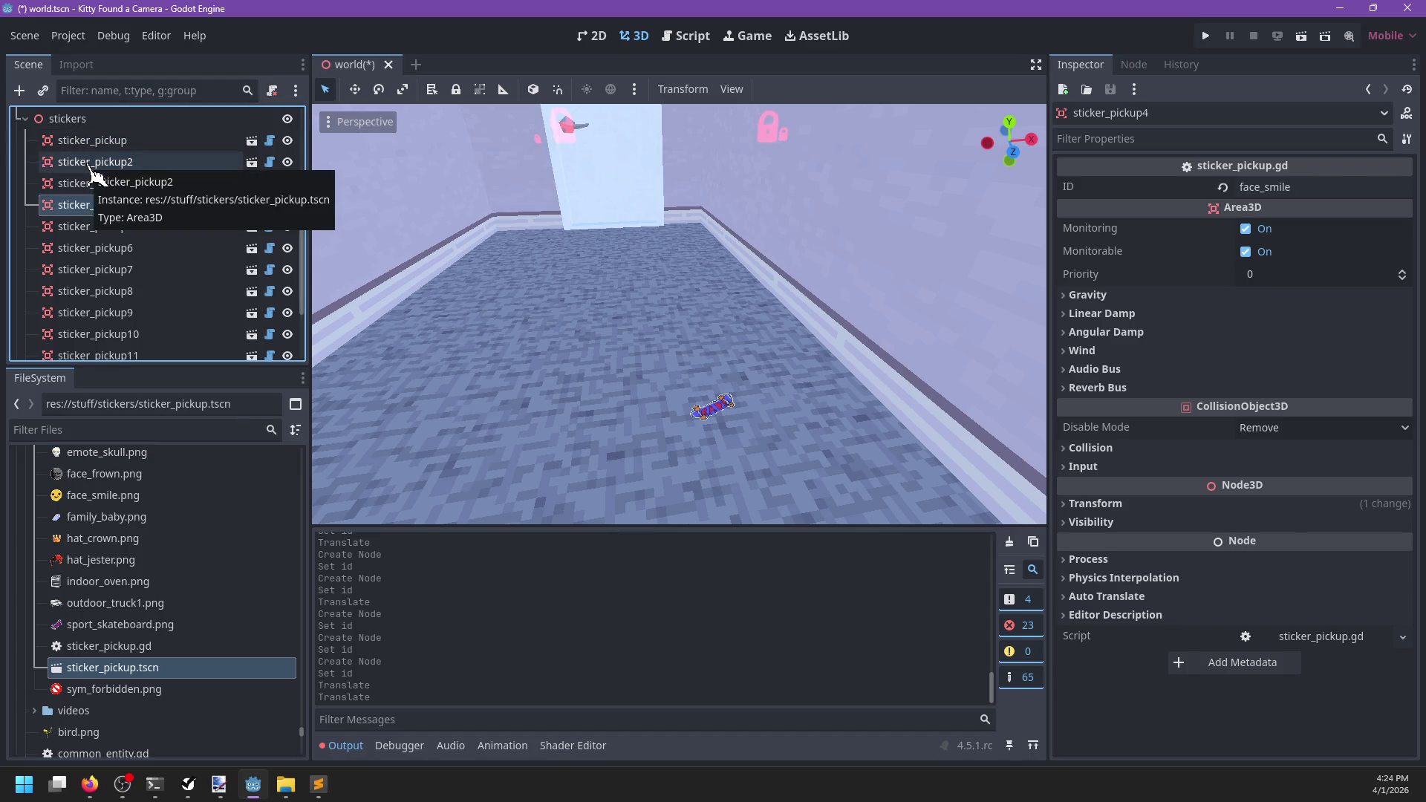
key(Down)
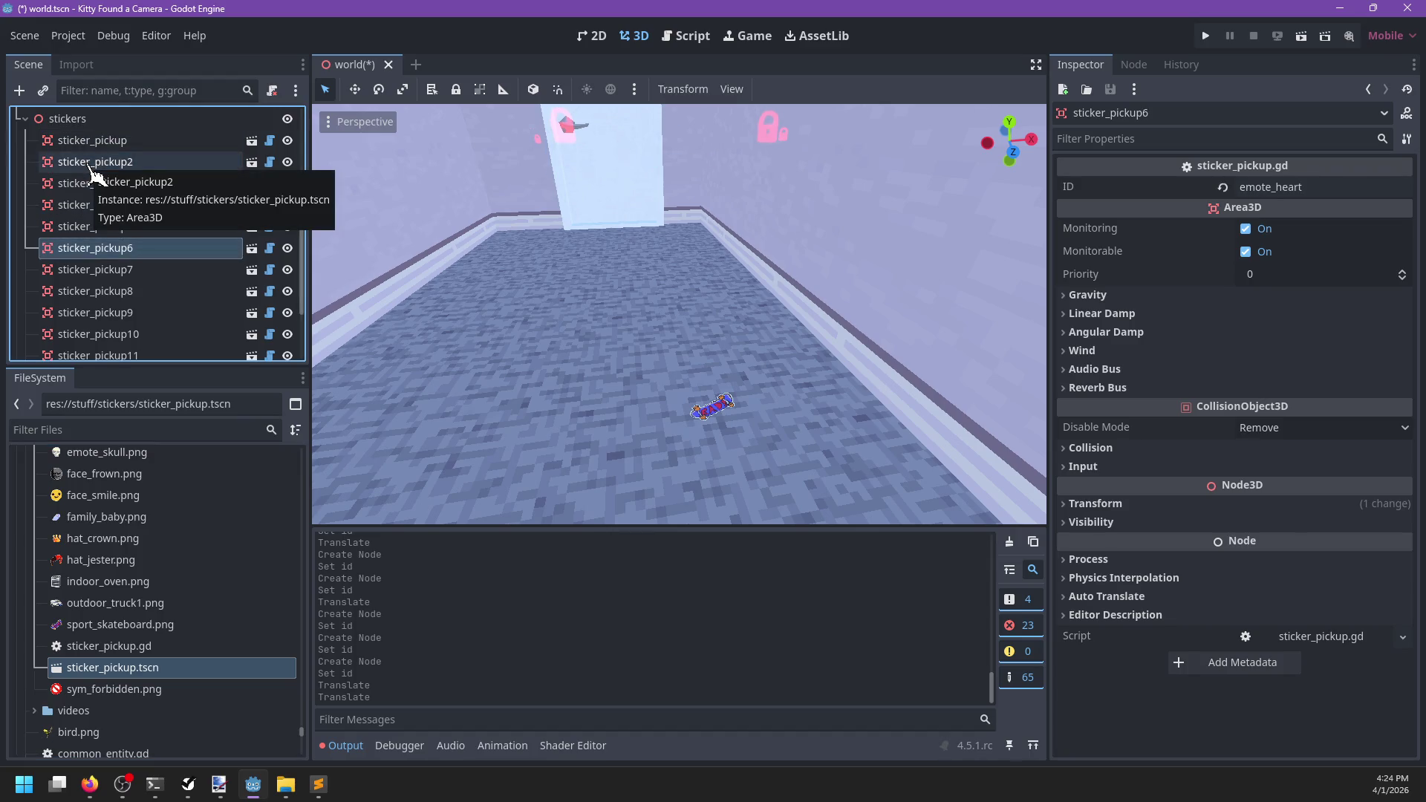
key(Down)
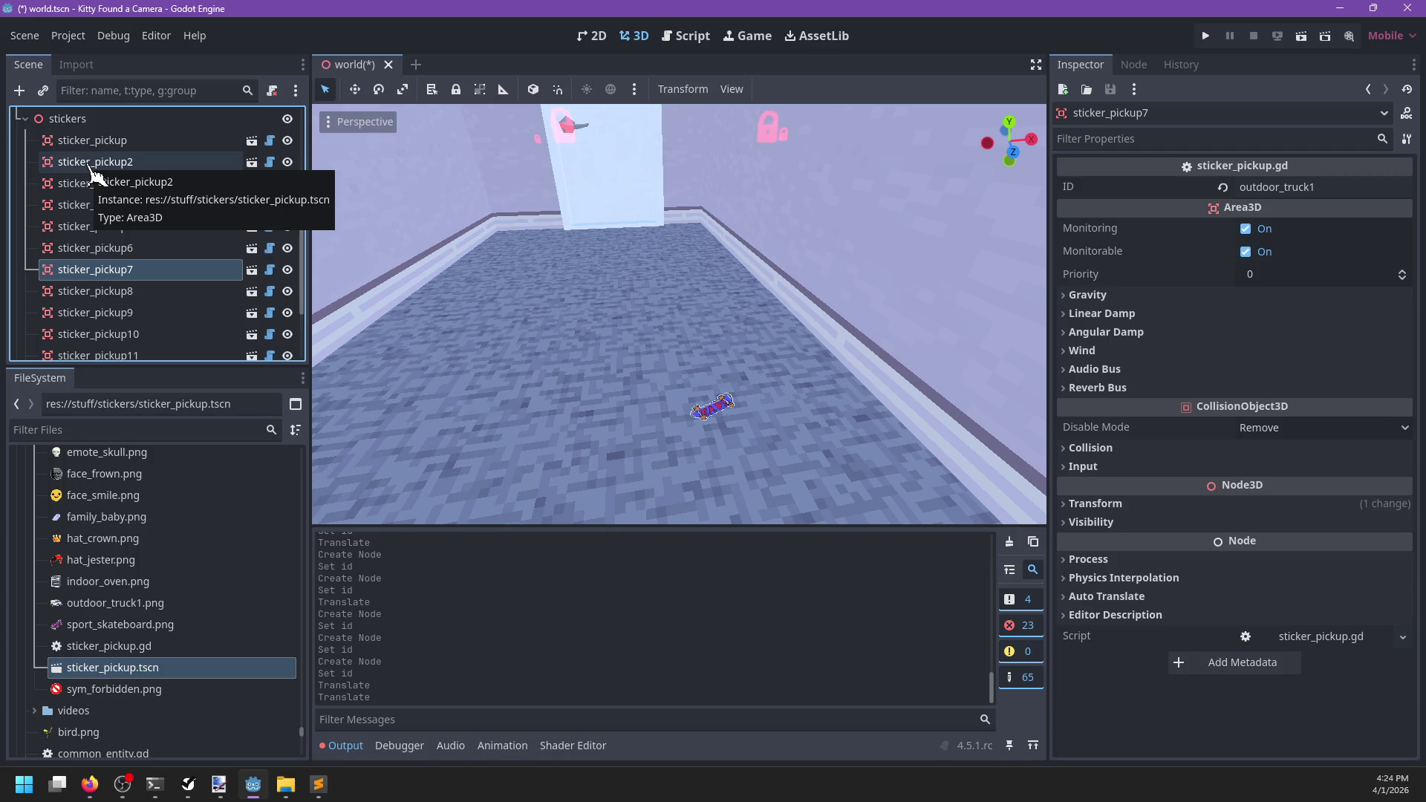
key(Up)
key(Up)
key(Up)
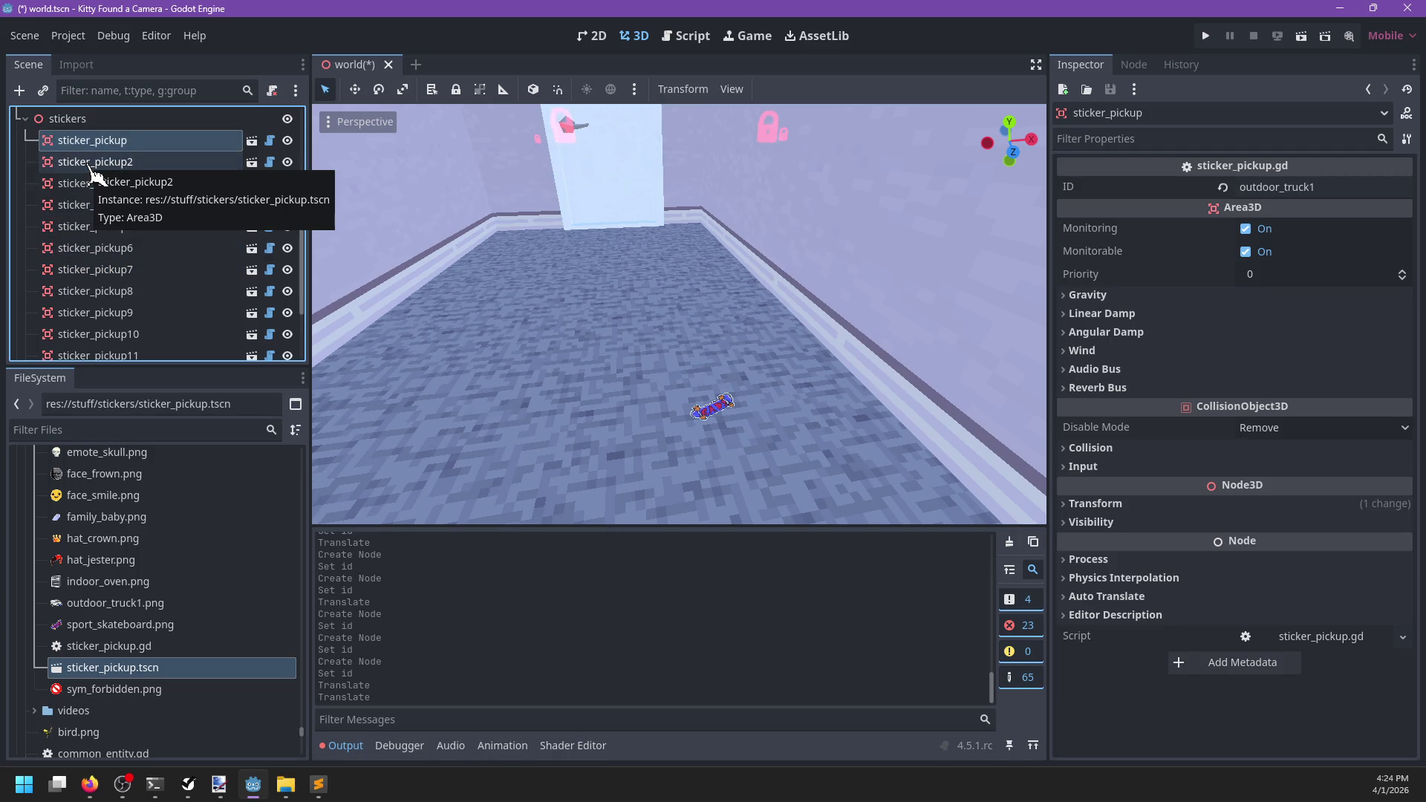
key(Down)
key(Down)
key(Down)
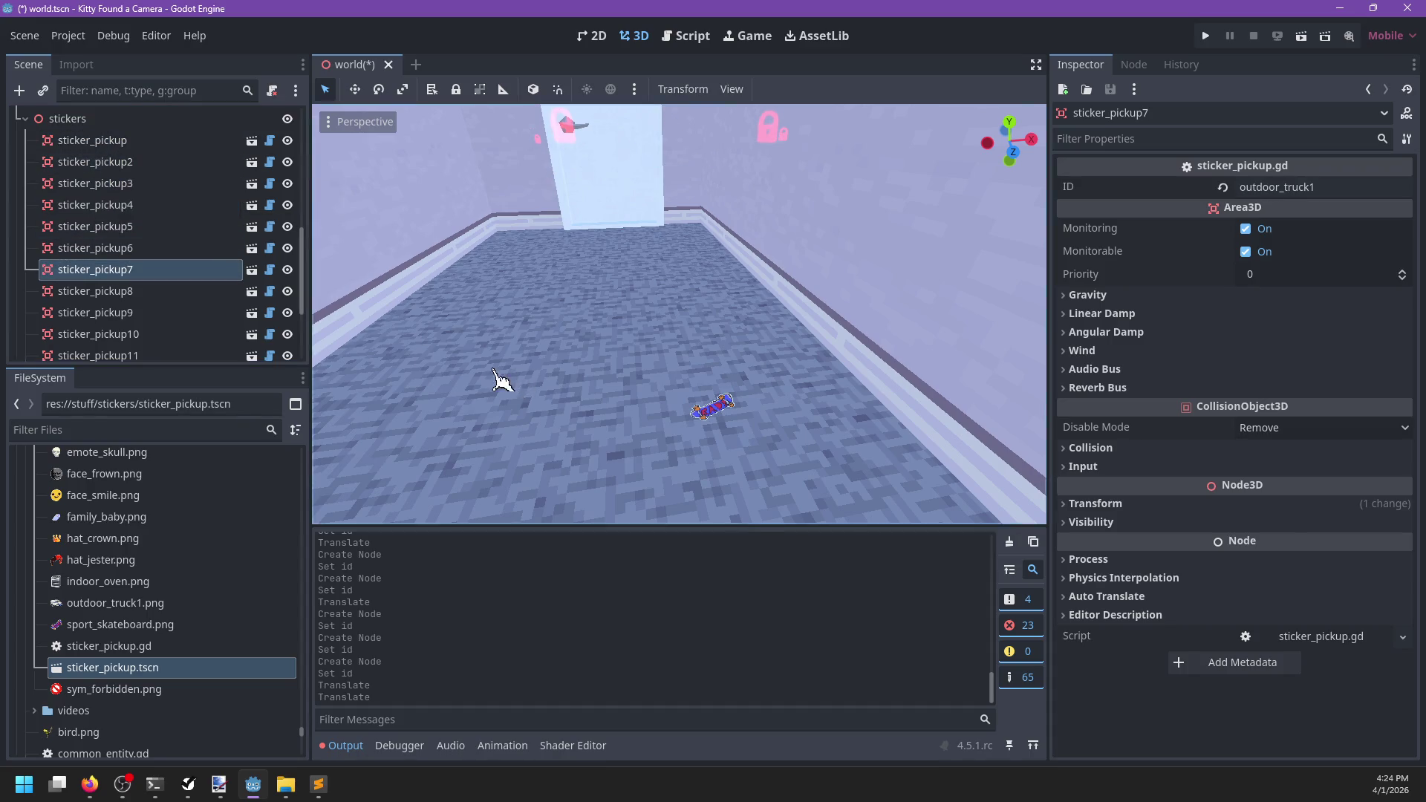
key(f)
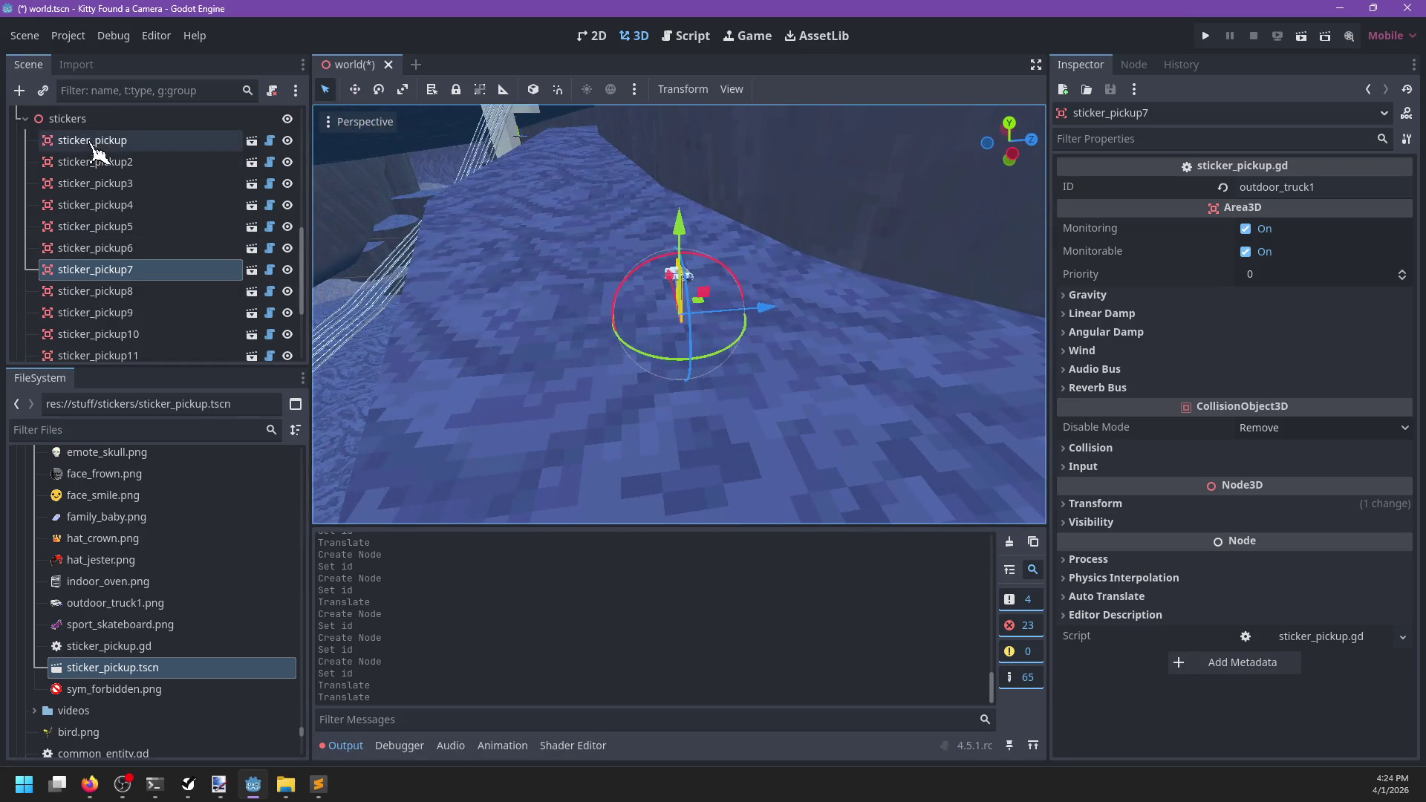
Recheck sticker pickups 1, 4, 5 and 6, then frame sticker_pickup7 again
double_click(93, 141)
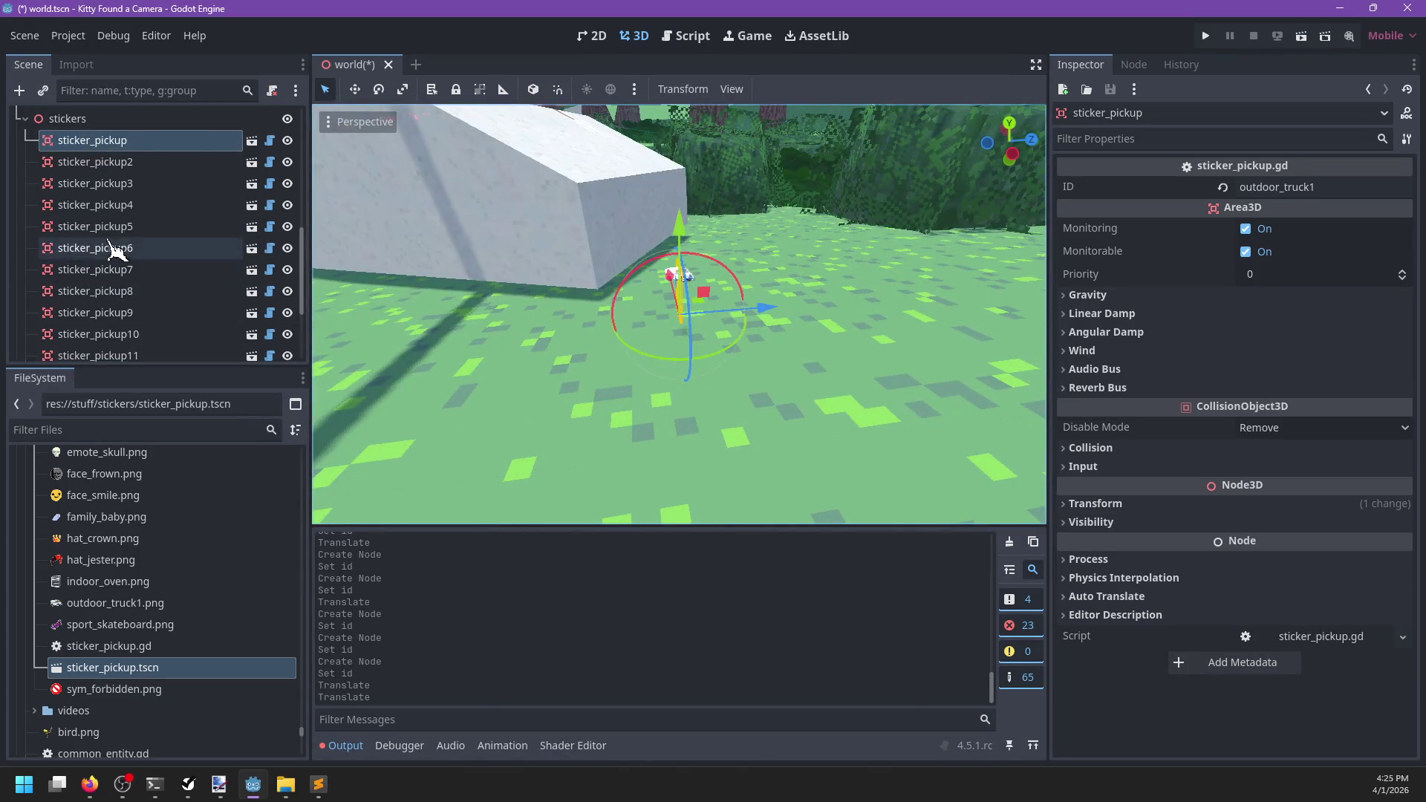
click(111, 228)
click(113, 250)
click(110, 211)
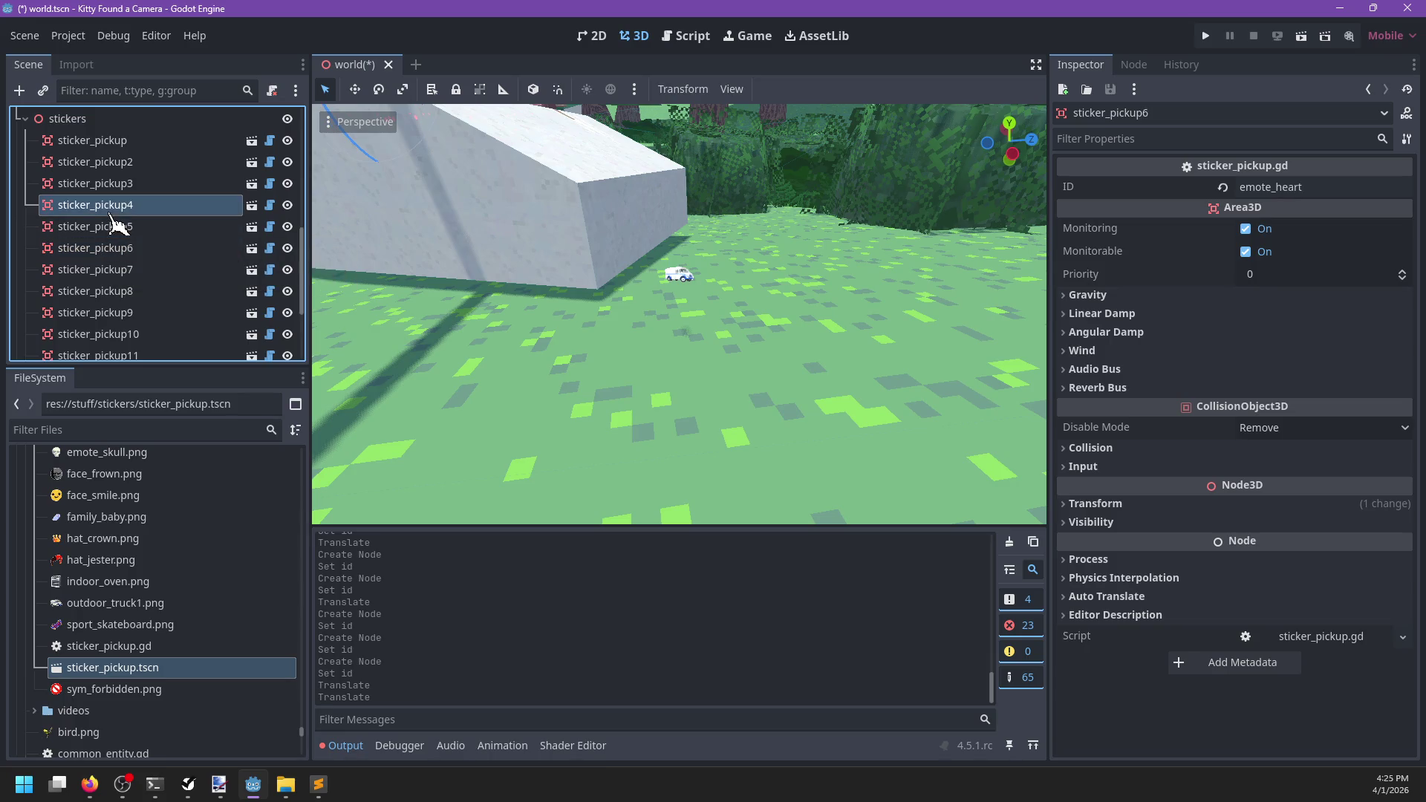
click(112, 206)
key(Escape)
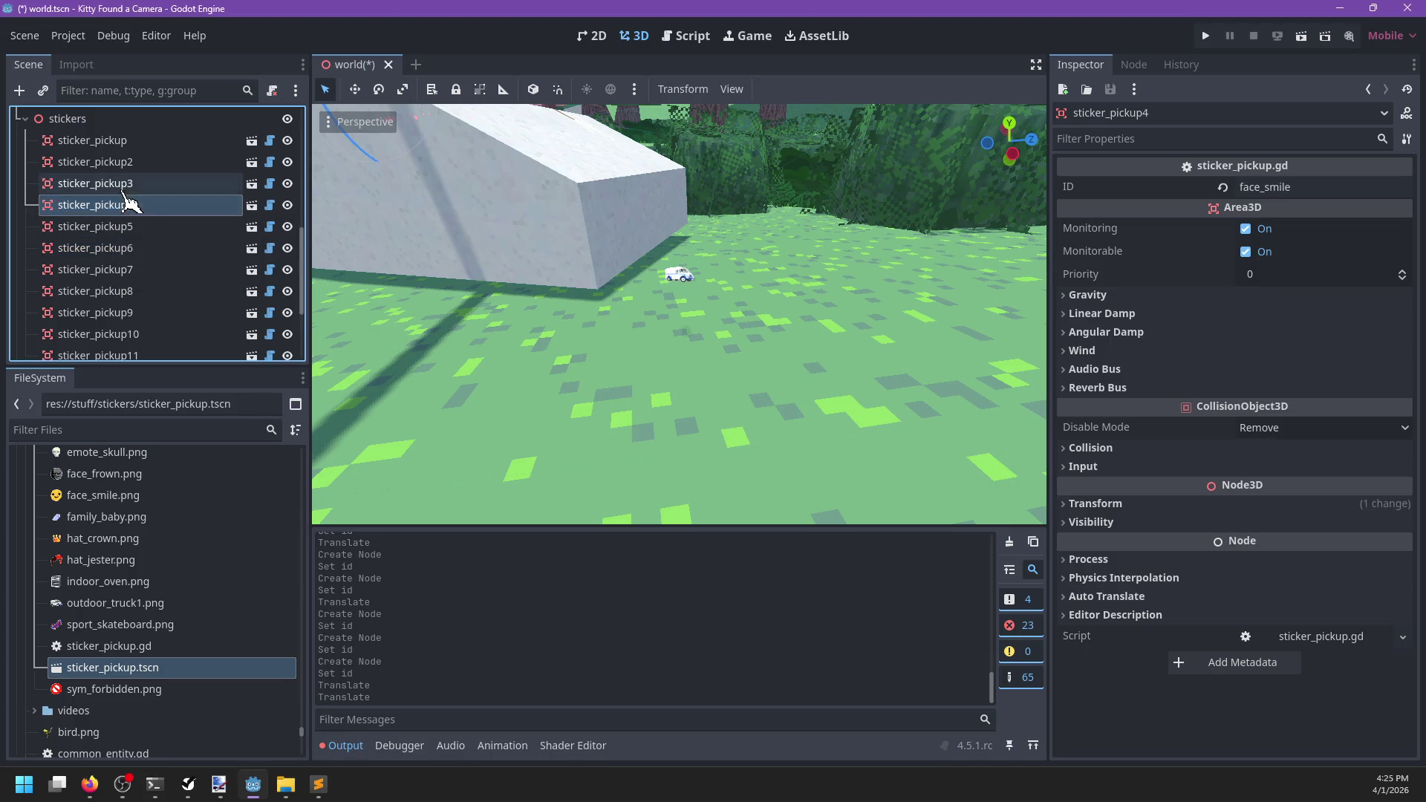
click(132, 248)
click(131, 272)
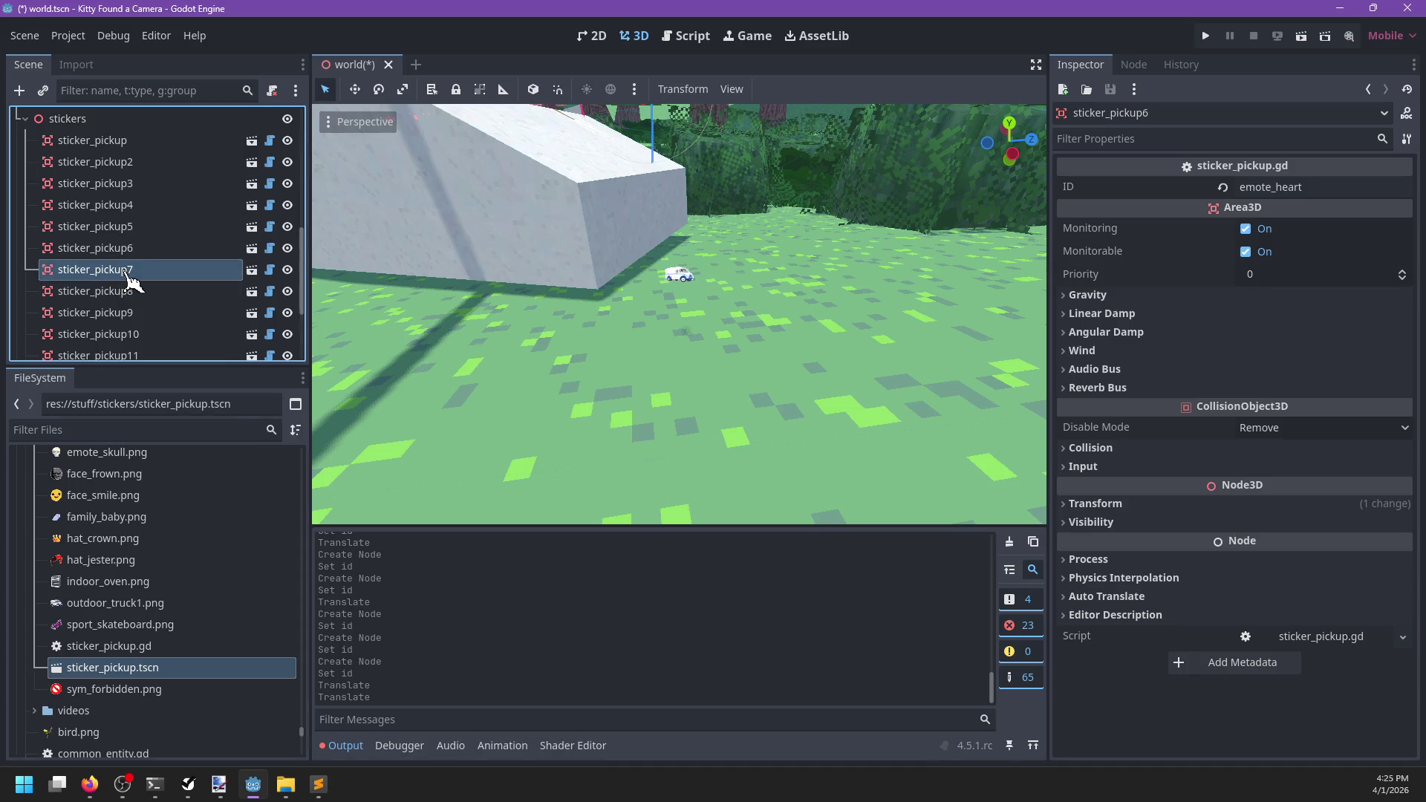
key(f)
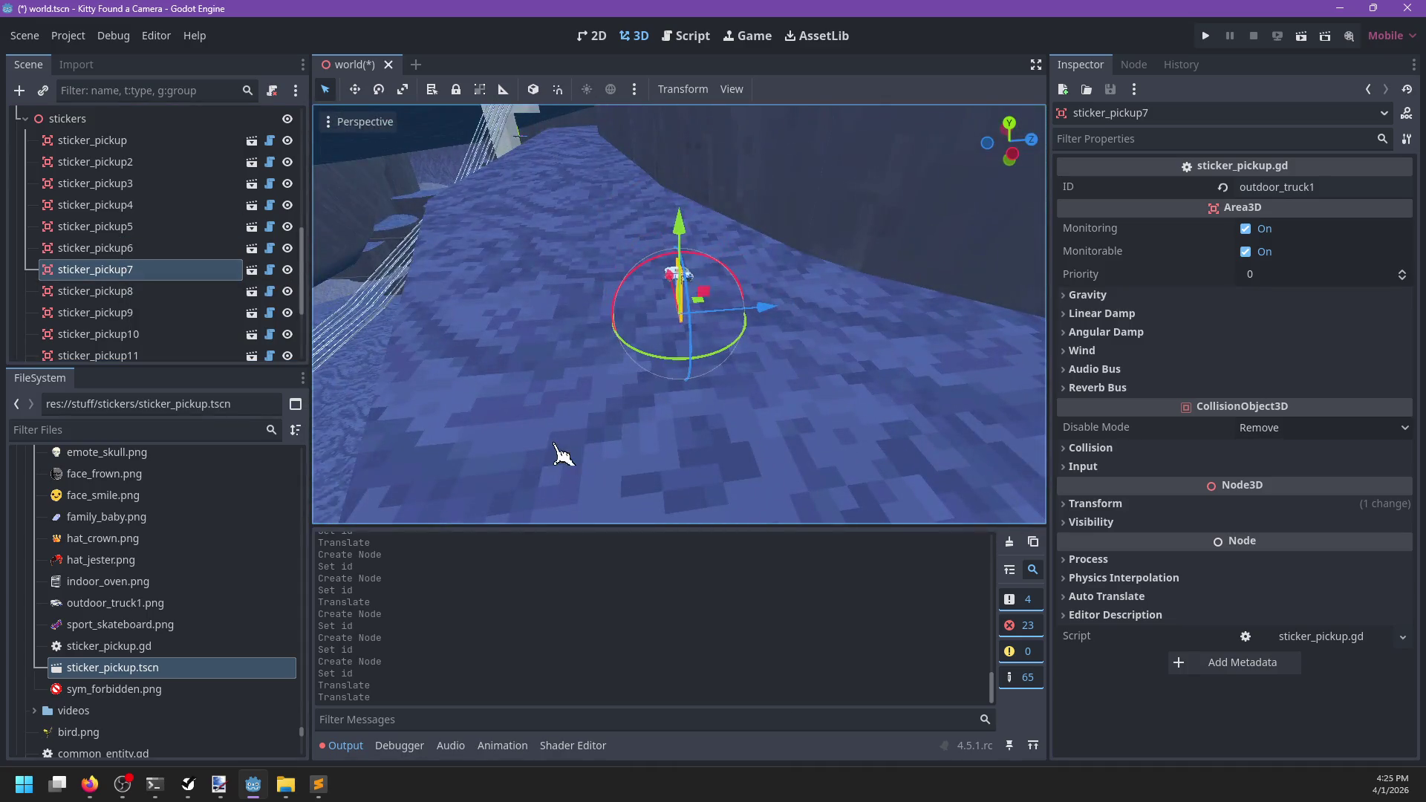
Change sticker_pickup7's ID to emote_fire using the emote_fire sticker file
scroll(205, 558, up, 4)
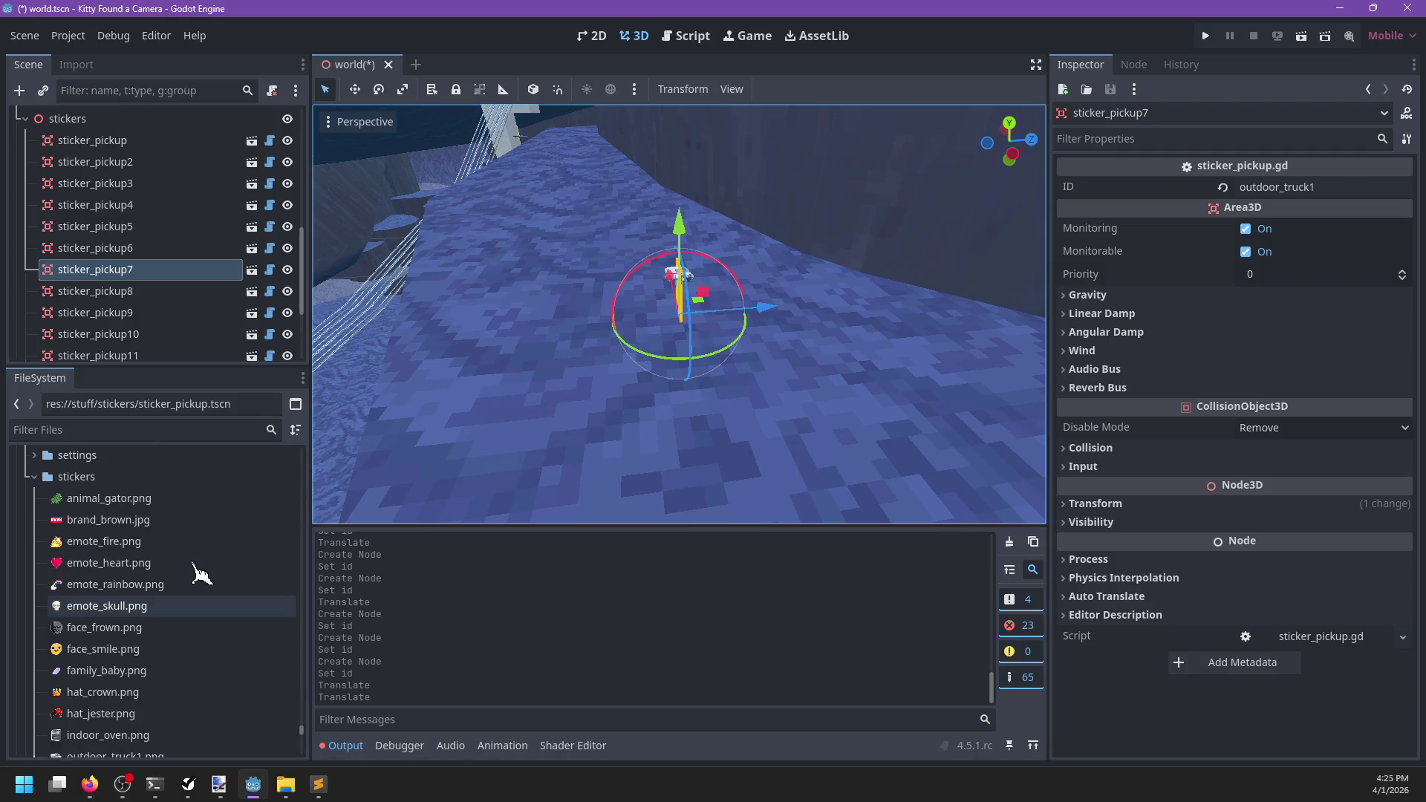
mouse_move(104, 542)
mouse_down()
mouse_move(414, 520)
mouse_move(1310, 191)
mouse_up()
double_click(1311, 187)
Set sticker_pickup7's ID to emote_fire, save, and check the IDs of pickups 8 to 12
text(emote_fire)
key(ctrl+s)
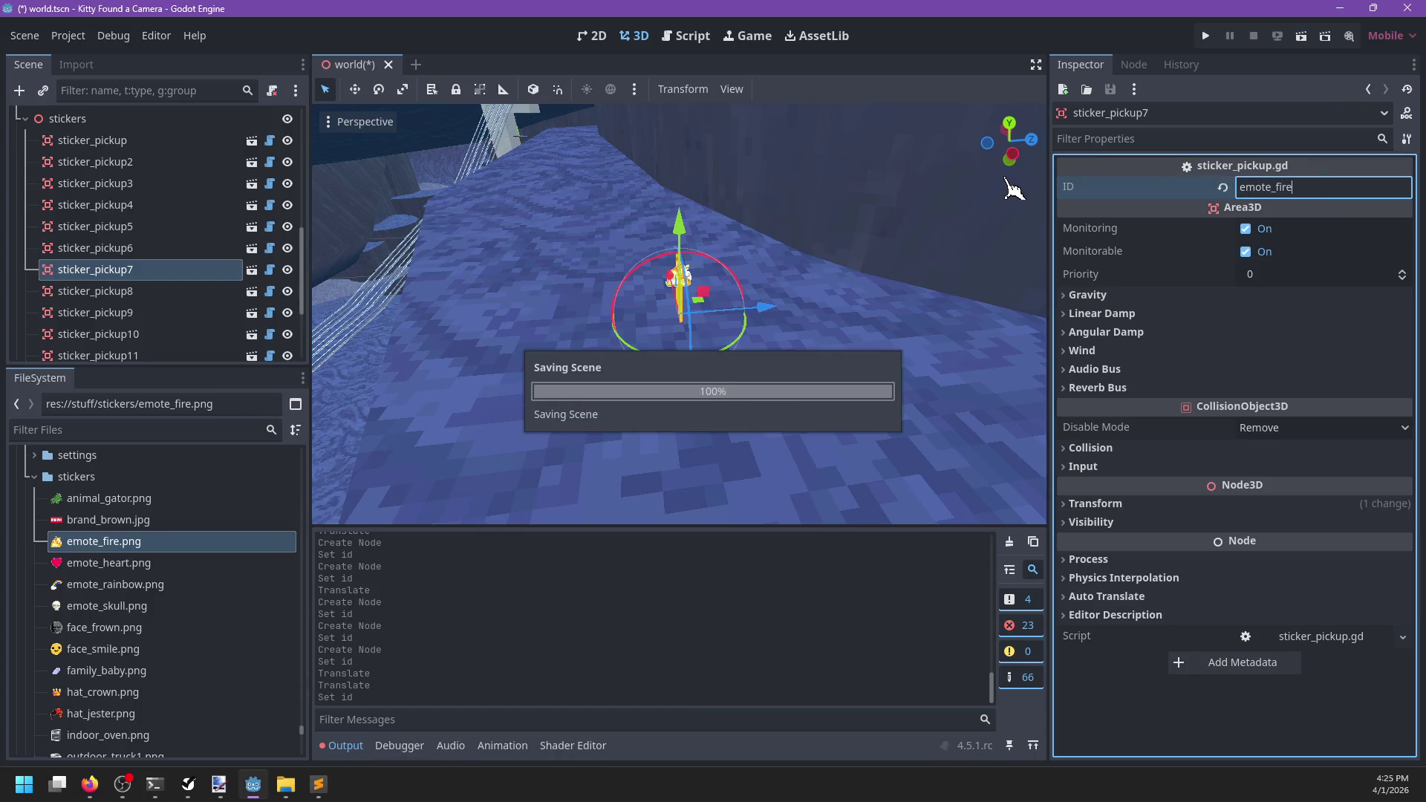
click(168, 292)
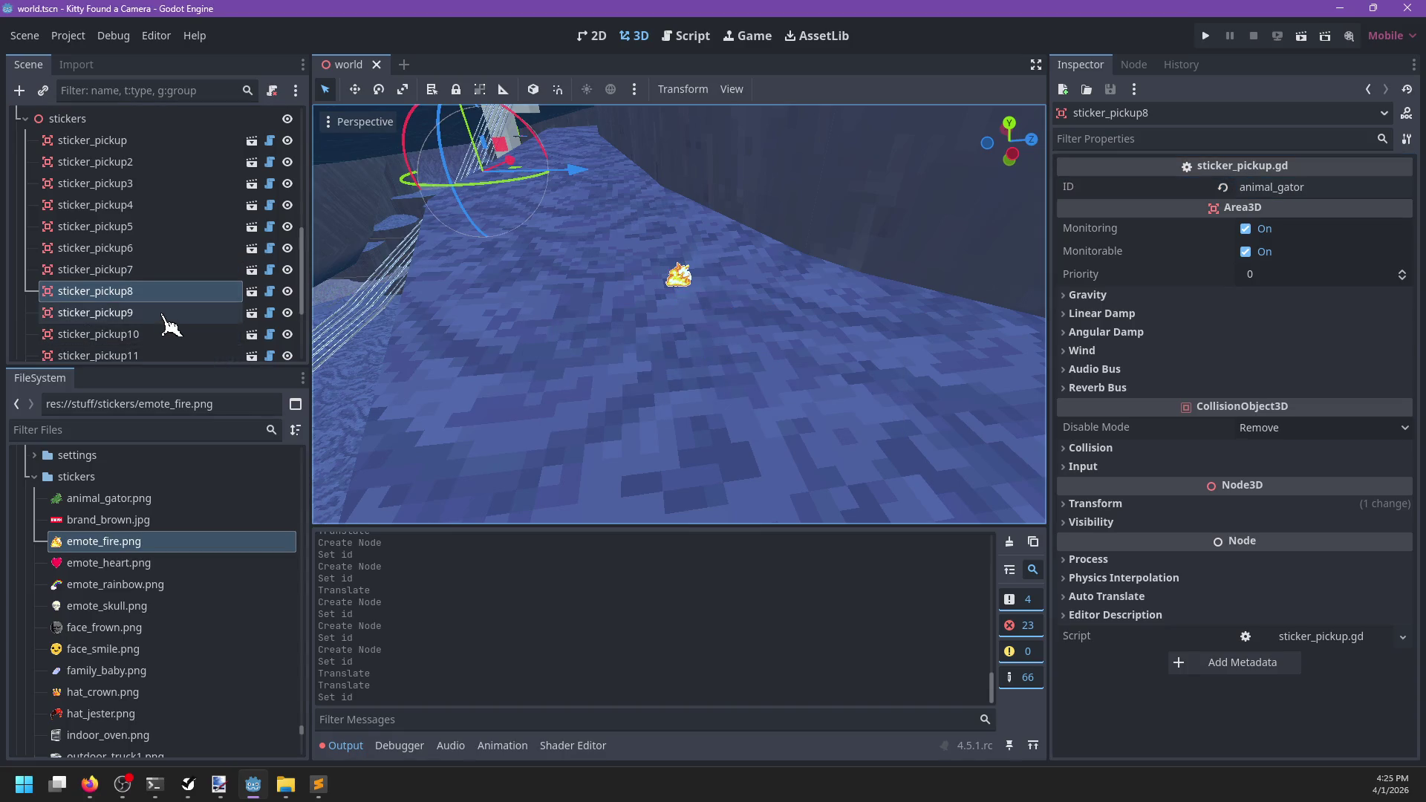
click(163, 313)
key(Down)
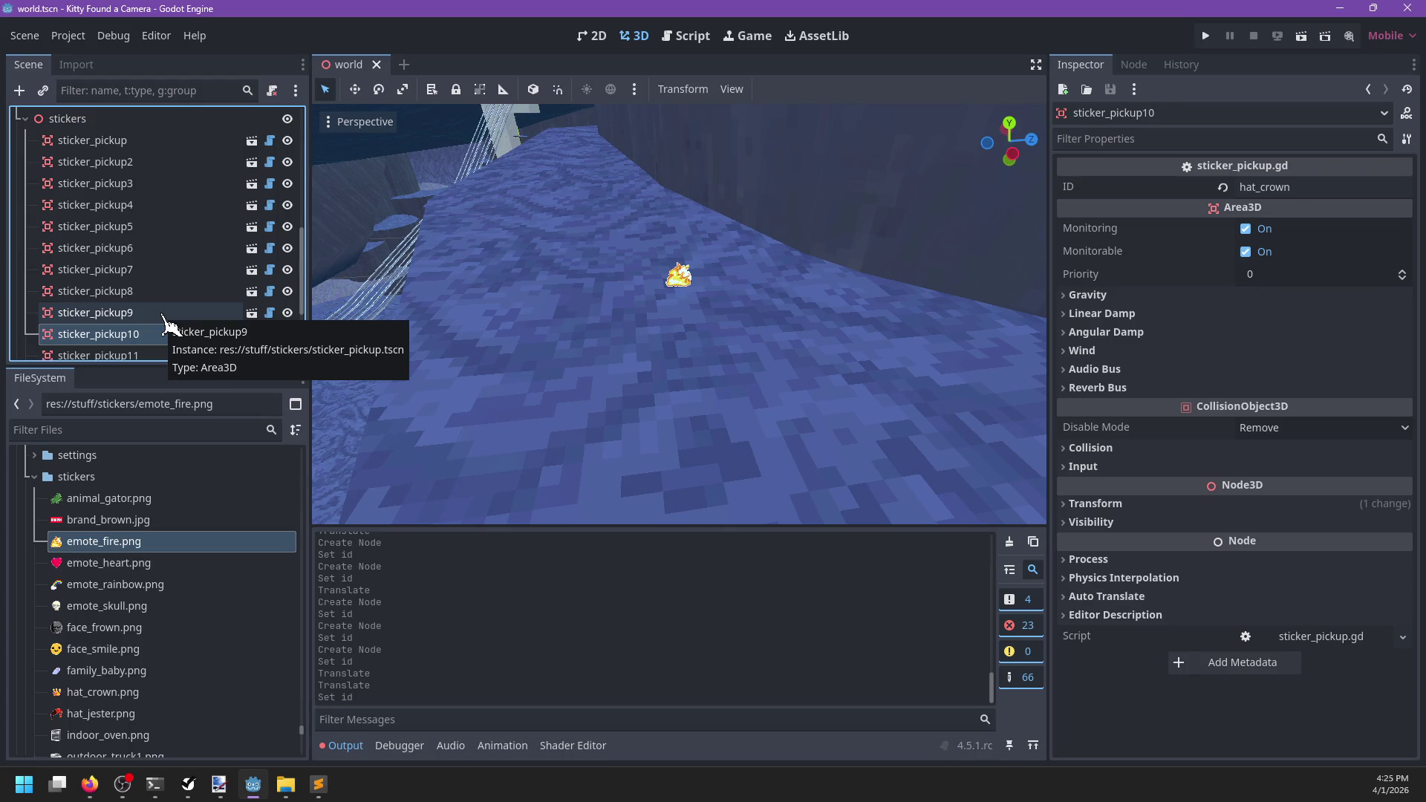
key(Down)
key(Down)
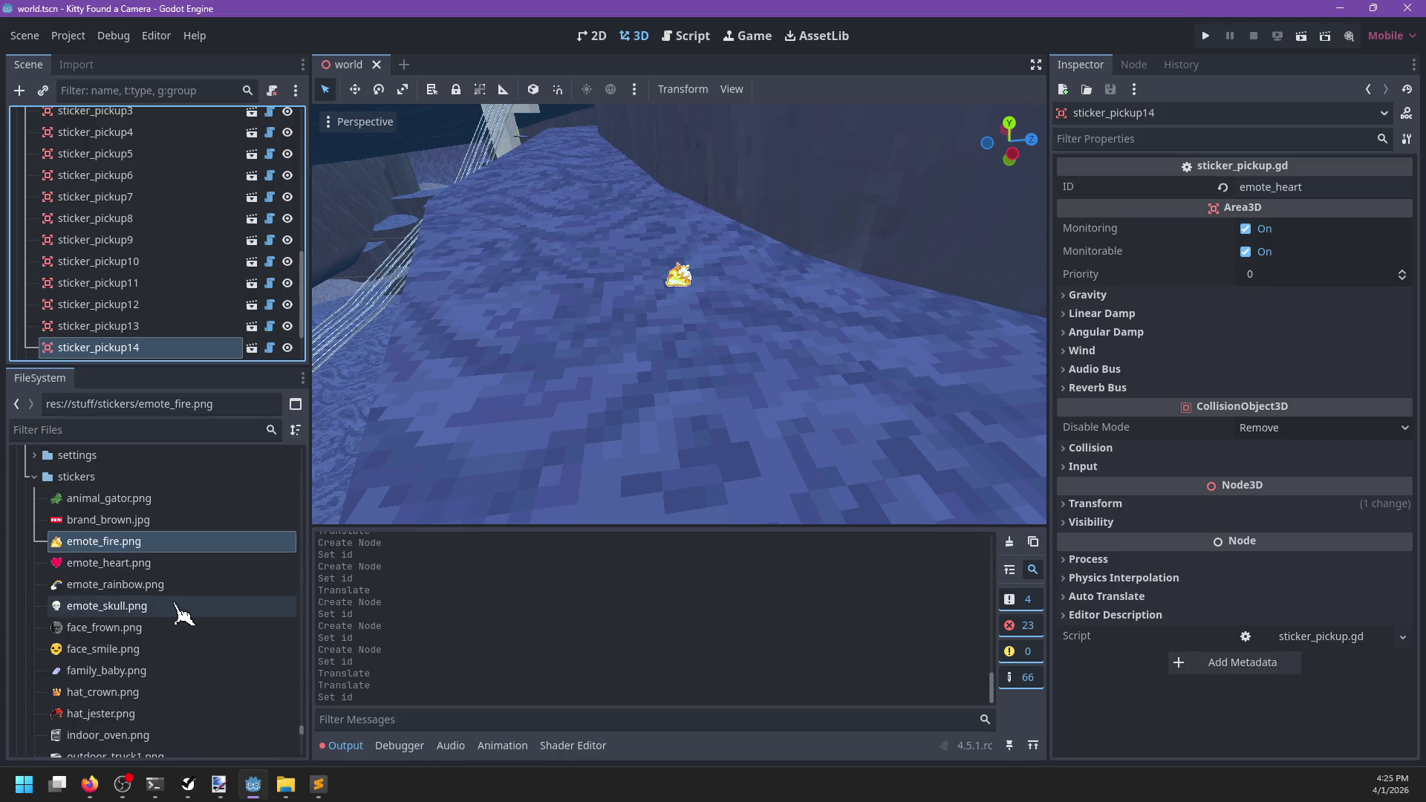
Retag sticker_pickup14 from emote_heart to family_baby using family_baby.png
scroll(176, 613, down, 2)
scroll(172, 612, down, 2)
mouse_move(165, 605)
mouse_down()
mouse_move(654, 531)
mouse_move(1337, 217)
mouse_up()
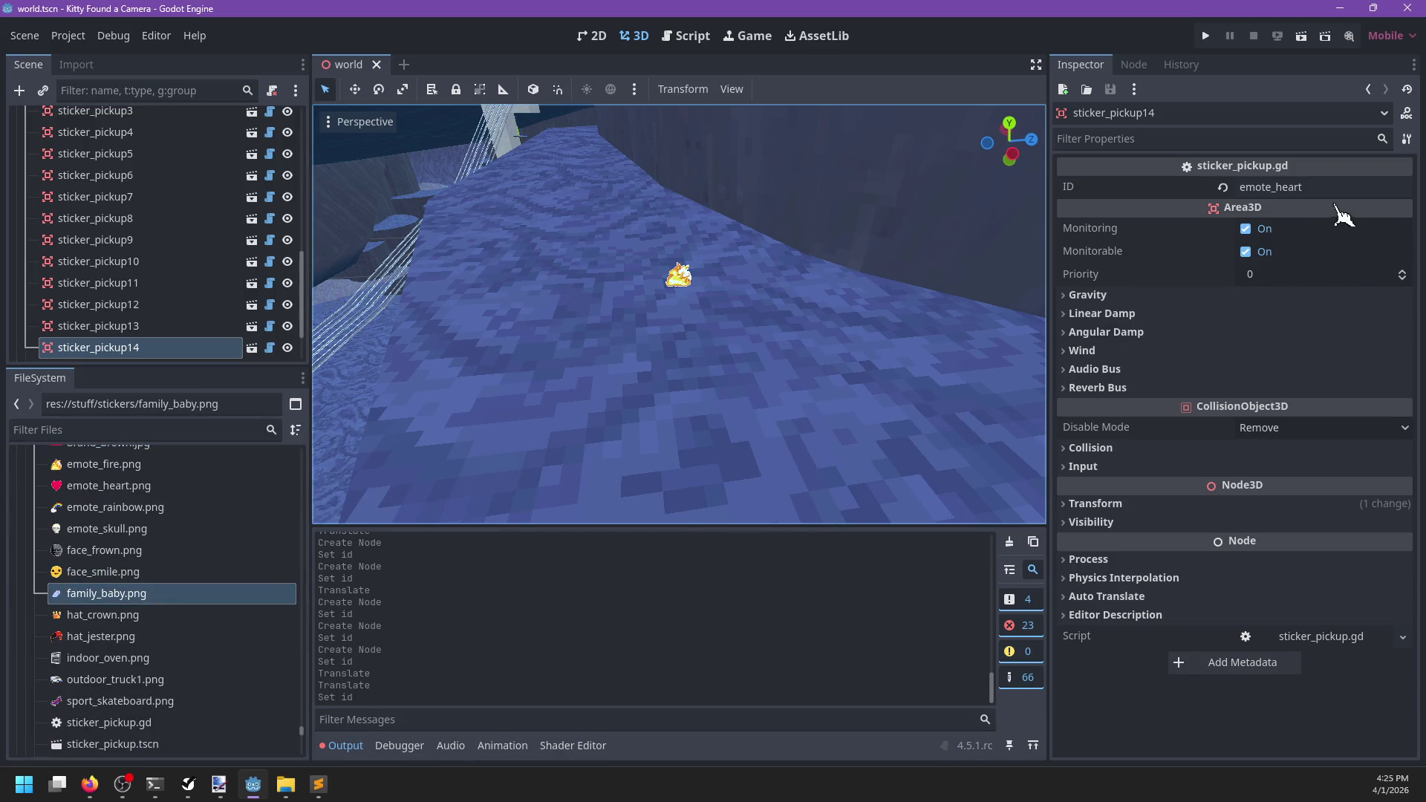
click(1327, 188)
key(ctrl+a)
text(fa)
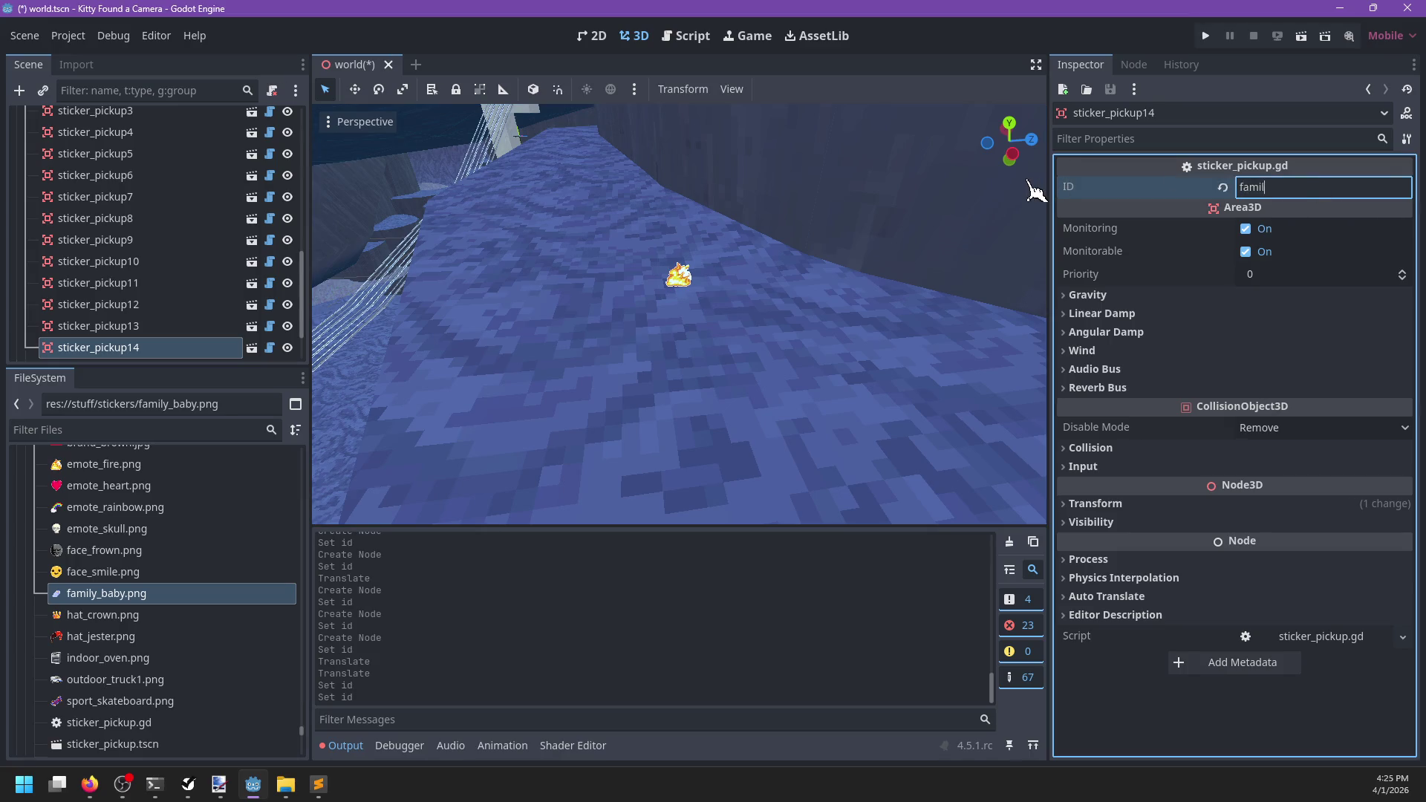
Focus the 3D view on sticker_pickup14 and save the world scene
double_click(144, 347)
mouse_move(626, 375)
mouse_down()
mouse_move(772, 404)
mouse_move(664, 316)
mouse_move(685, 356)
mouse_move(666, 376)
mouse_up()
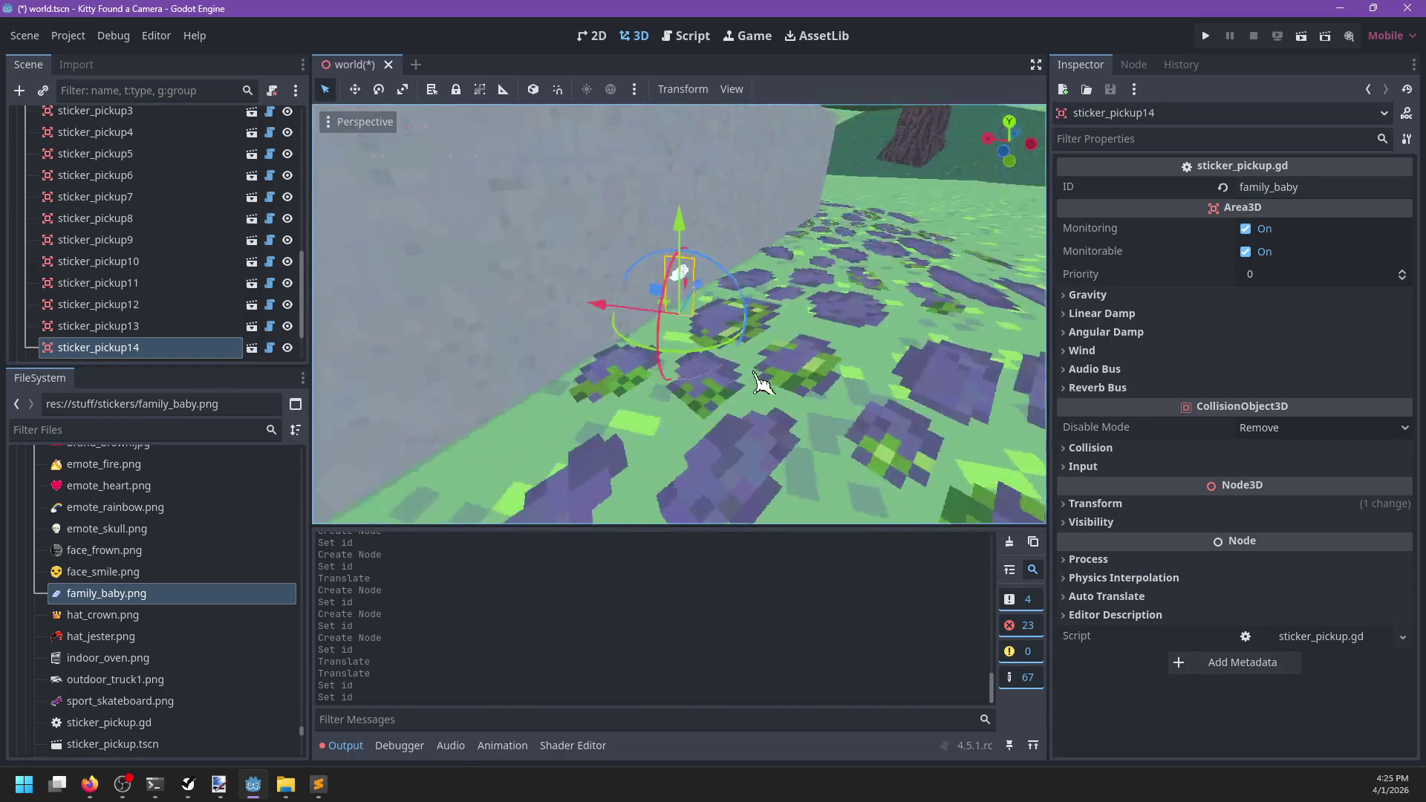
scroll(668, 306, up, 3)
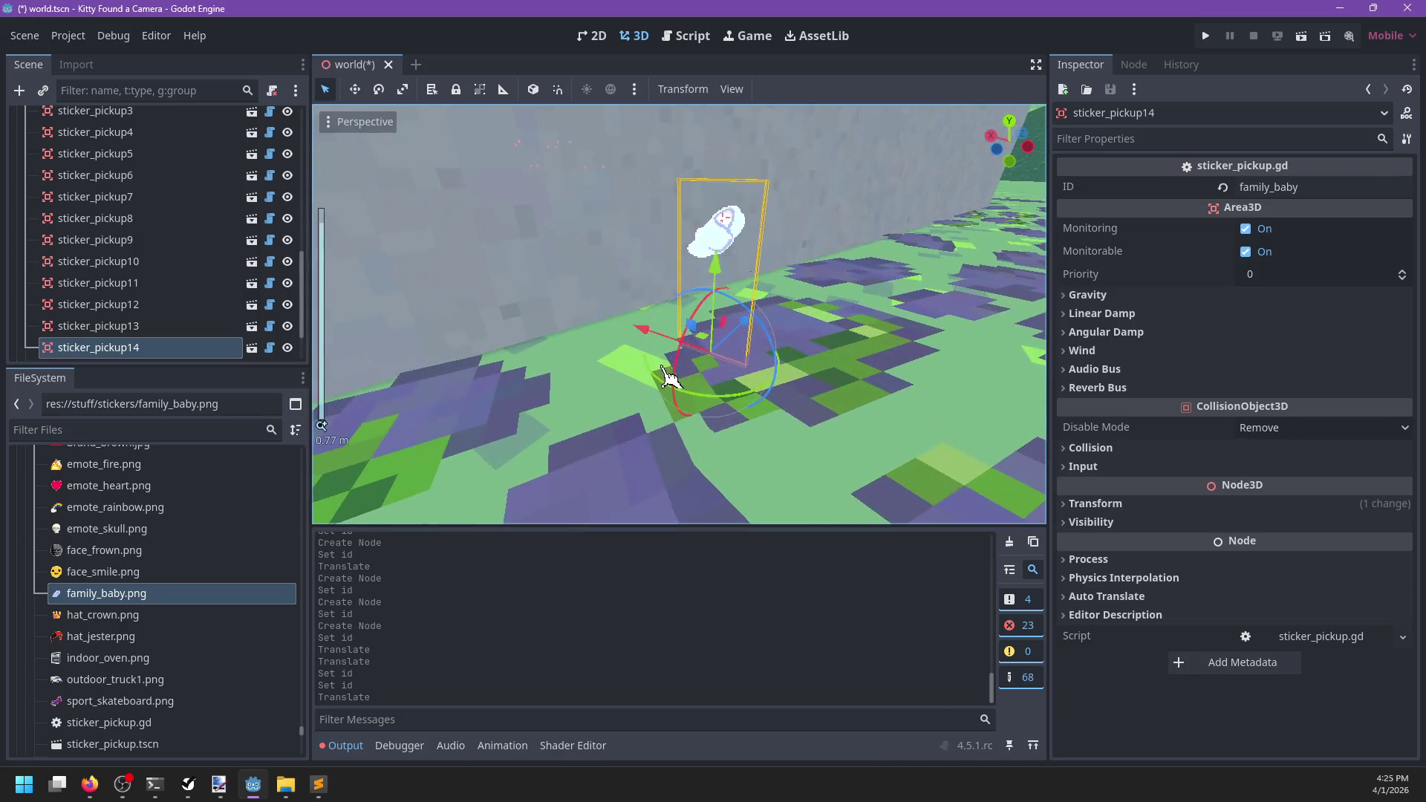
key(ctrl+s)
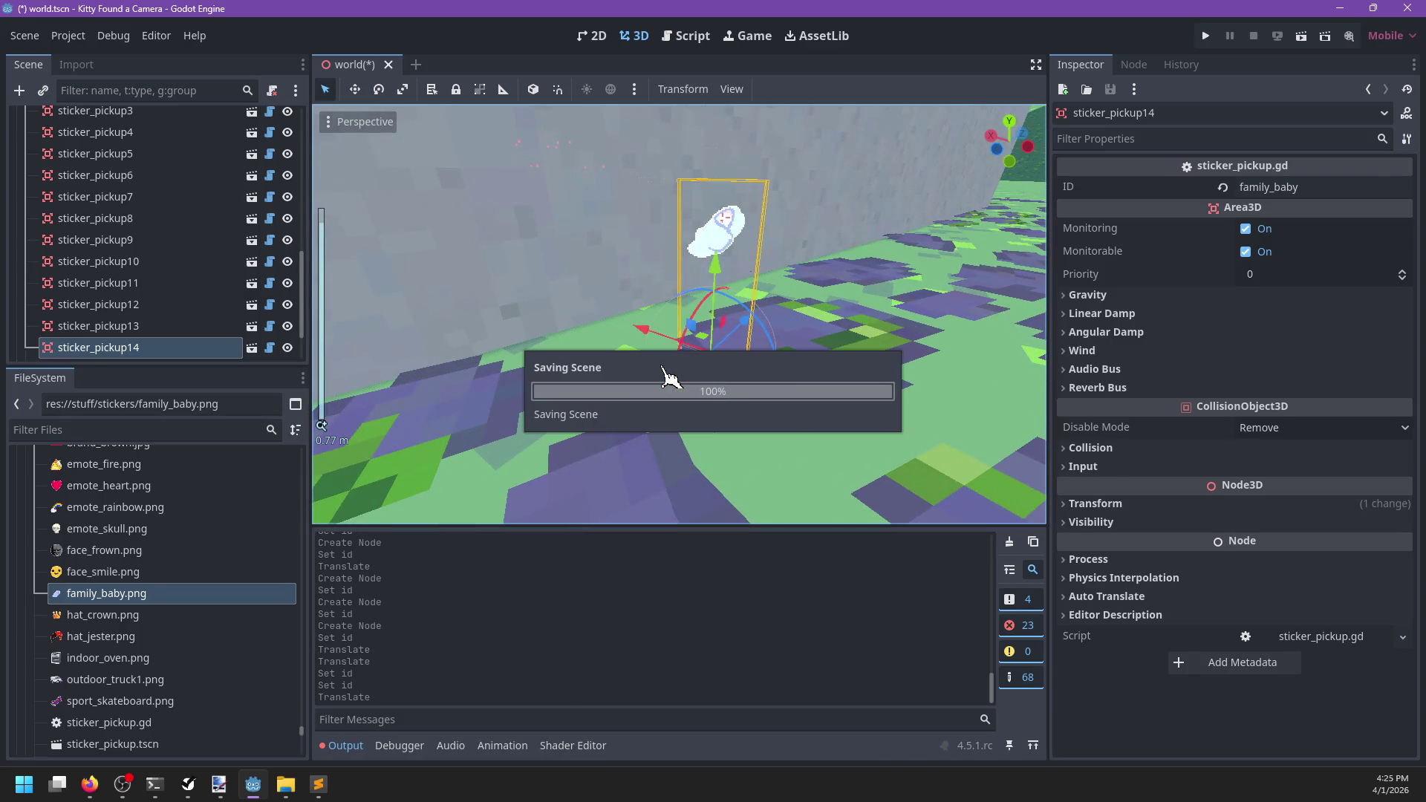
Inspect sticker_pickup15 in the 3D view, then launch the game with F5
scroll(576, 398, down, 3)
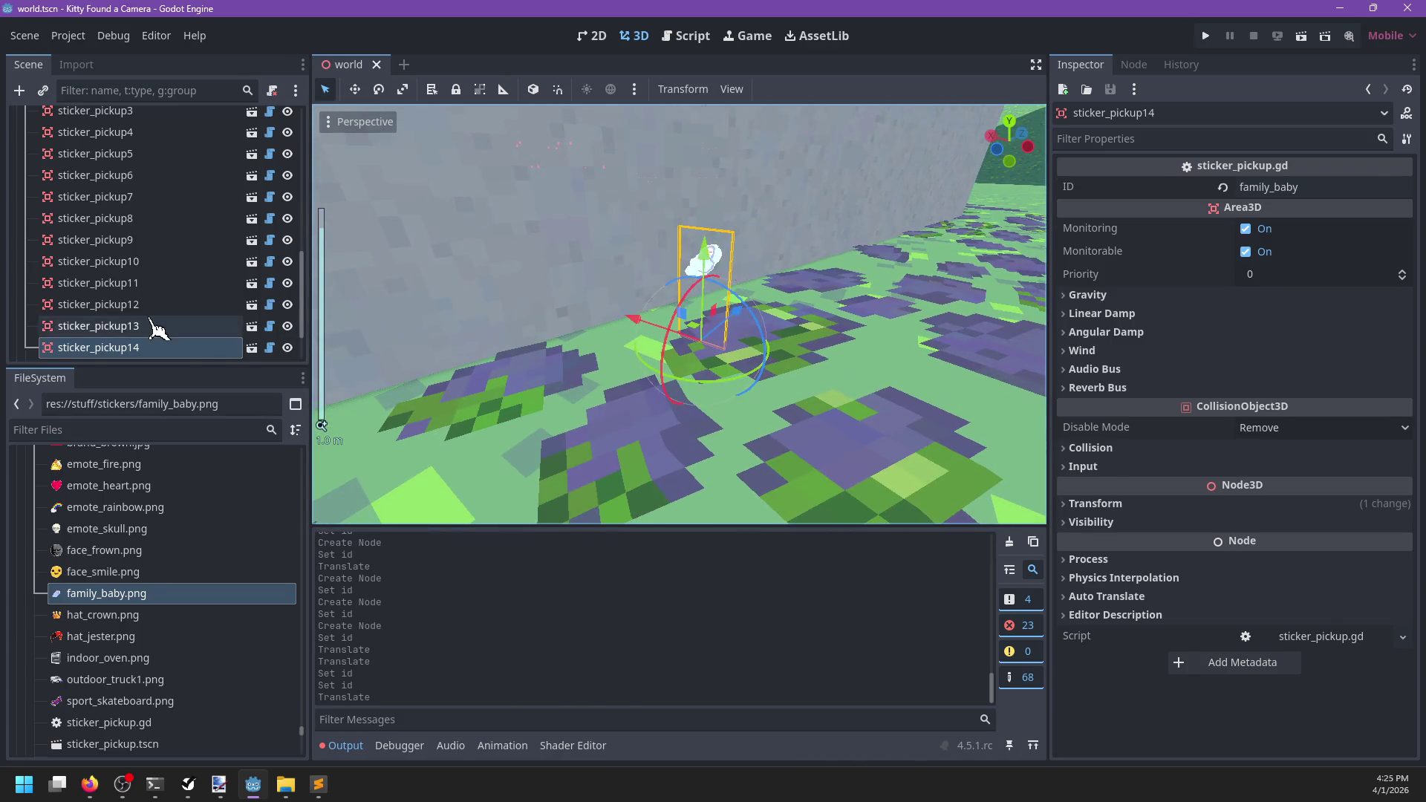
scroll(165, 318, down, 3)
double_click(149, 305)
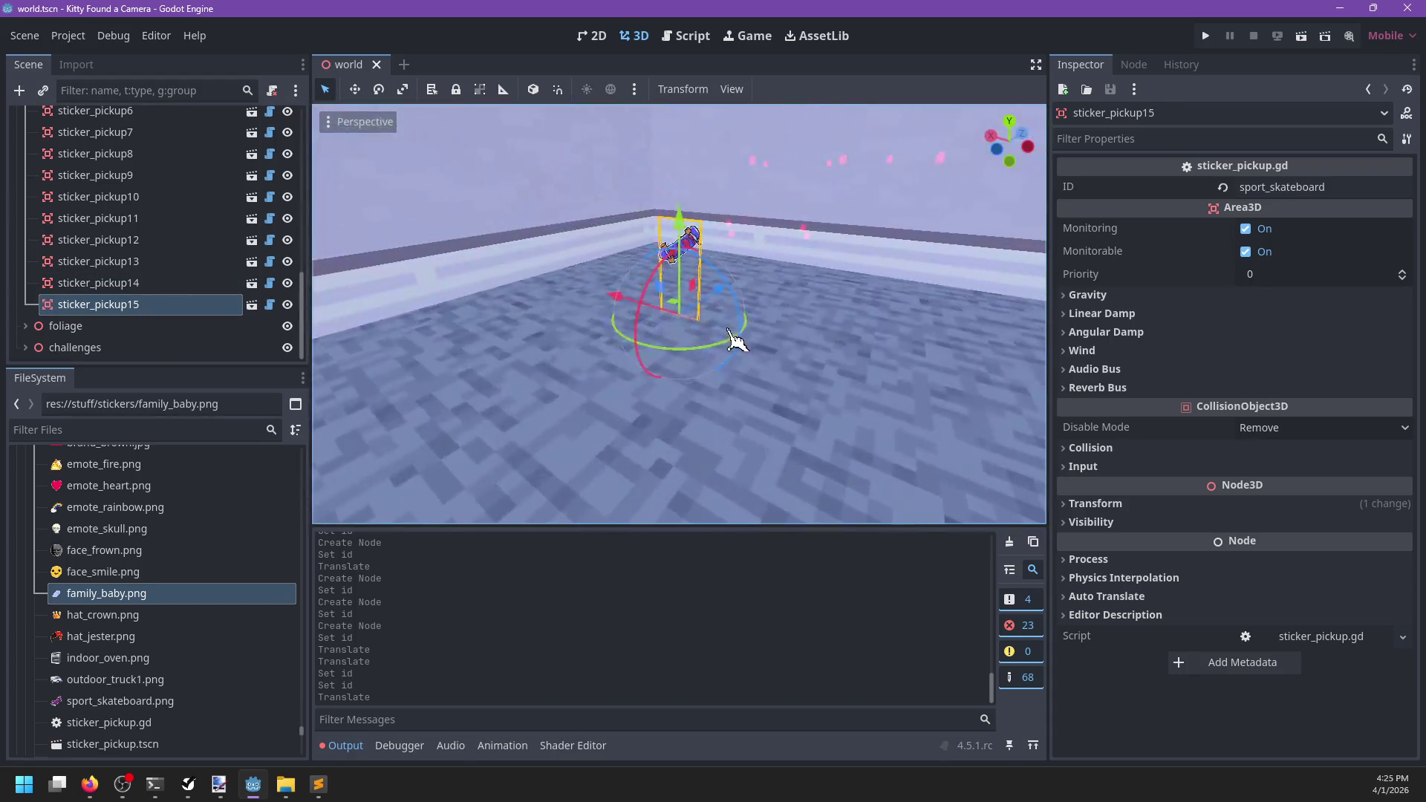
drag(884, 345, 814, 343)
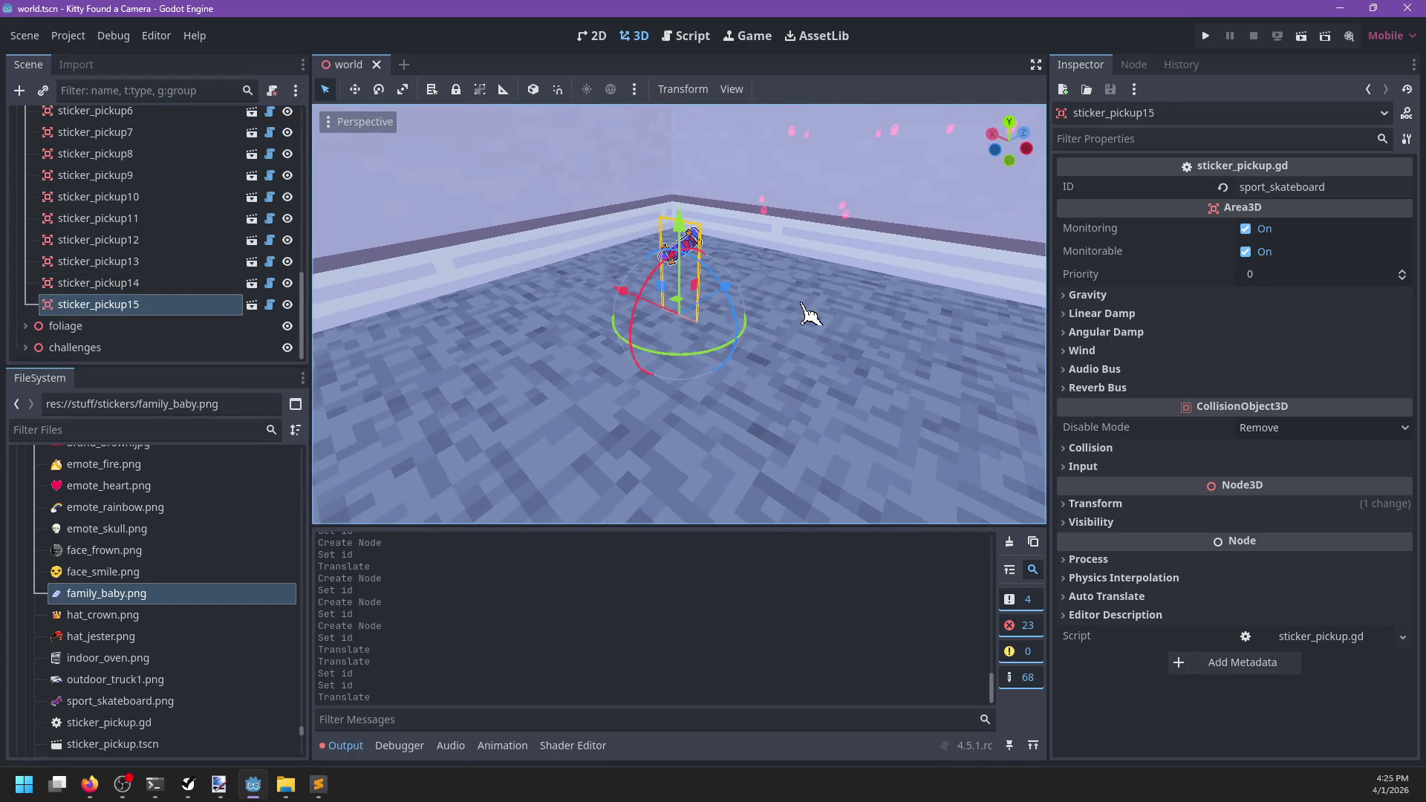
scroll(814, 323, down, 10)
key(F5)
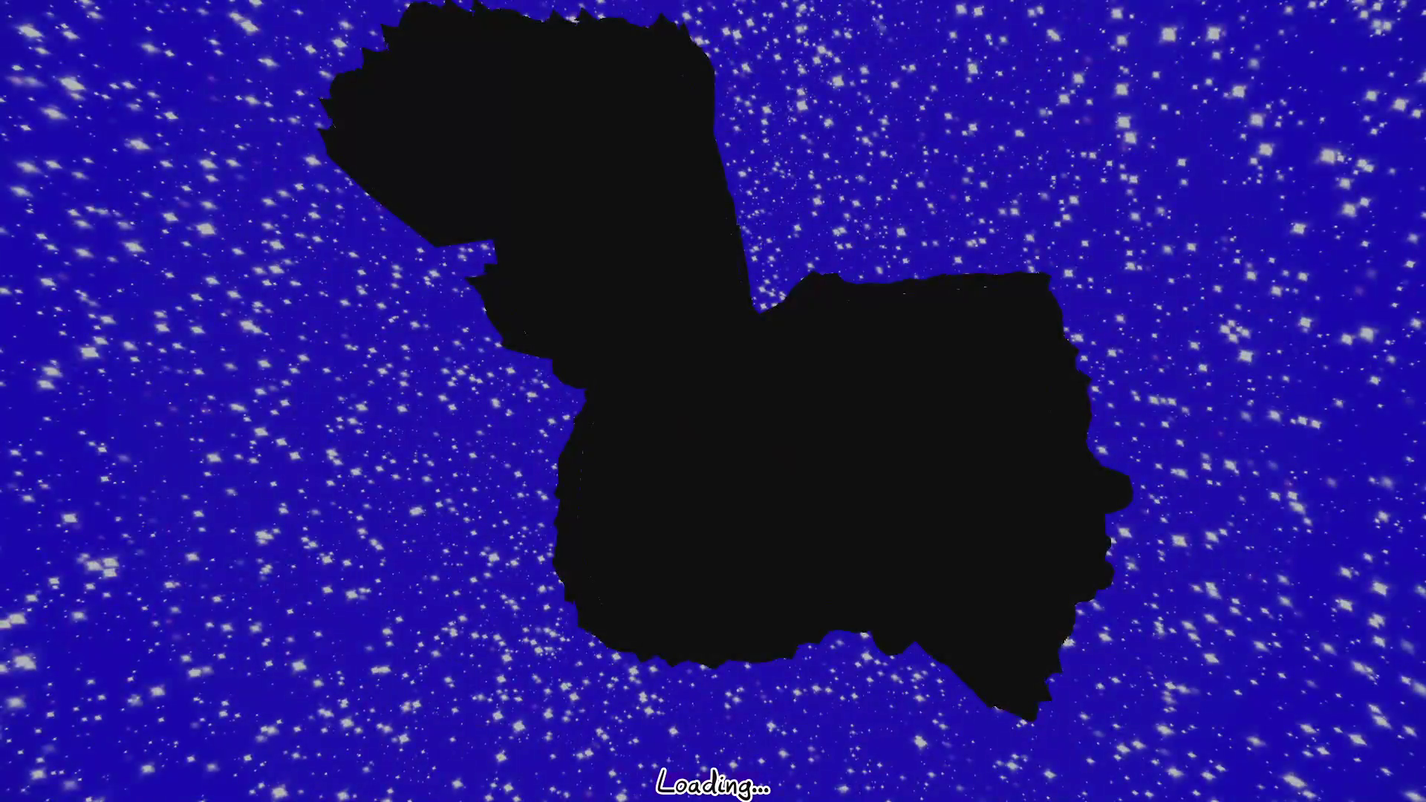
Walk across the porch into the wooden room, pause, and return to the editor
key(w)
key(w)
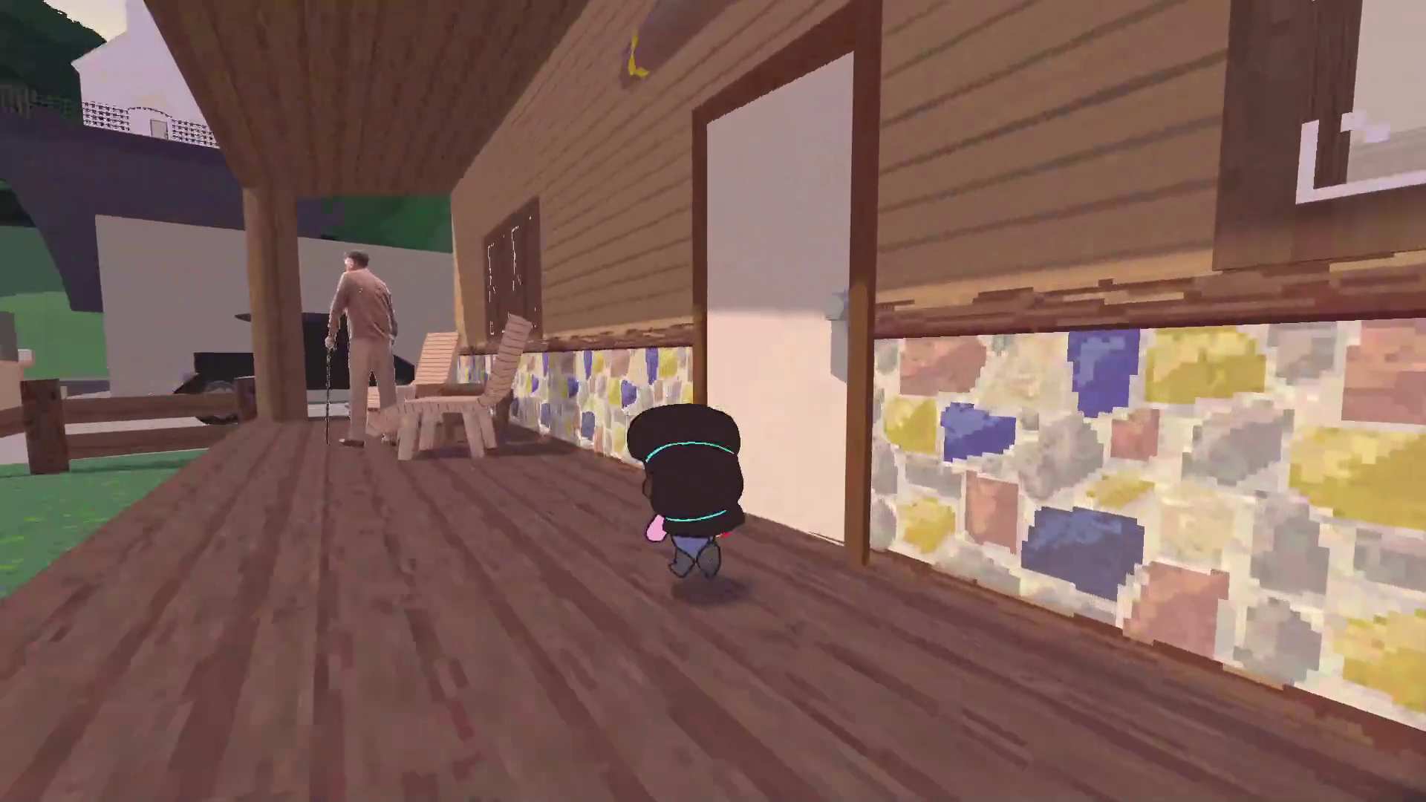
key(w)
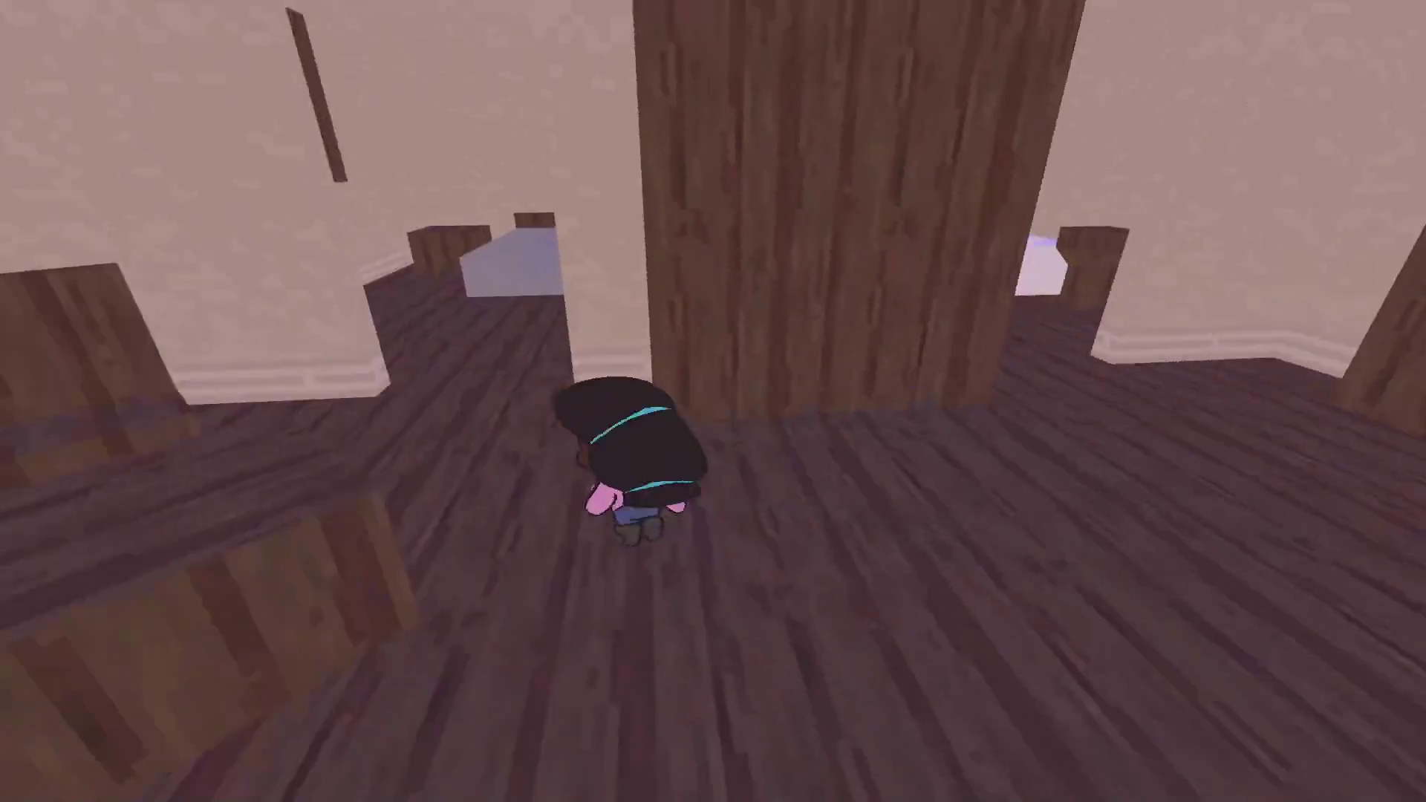
key(Escape)
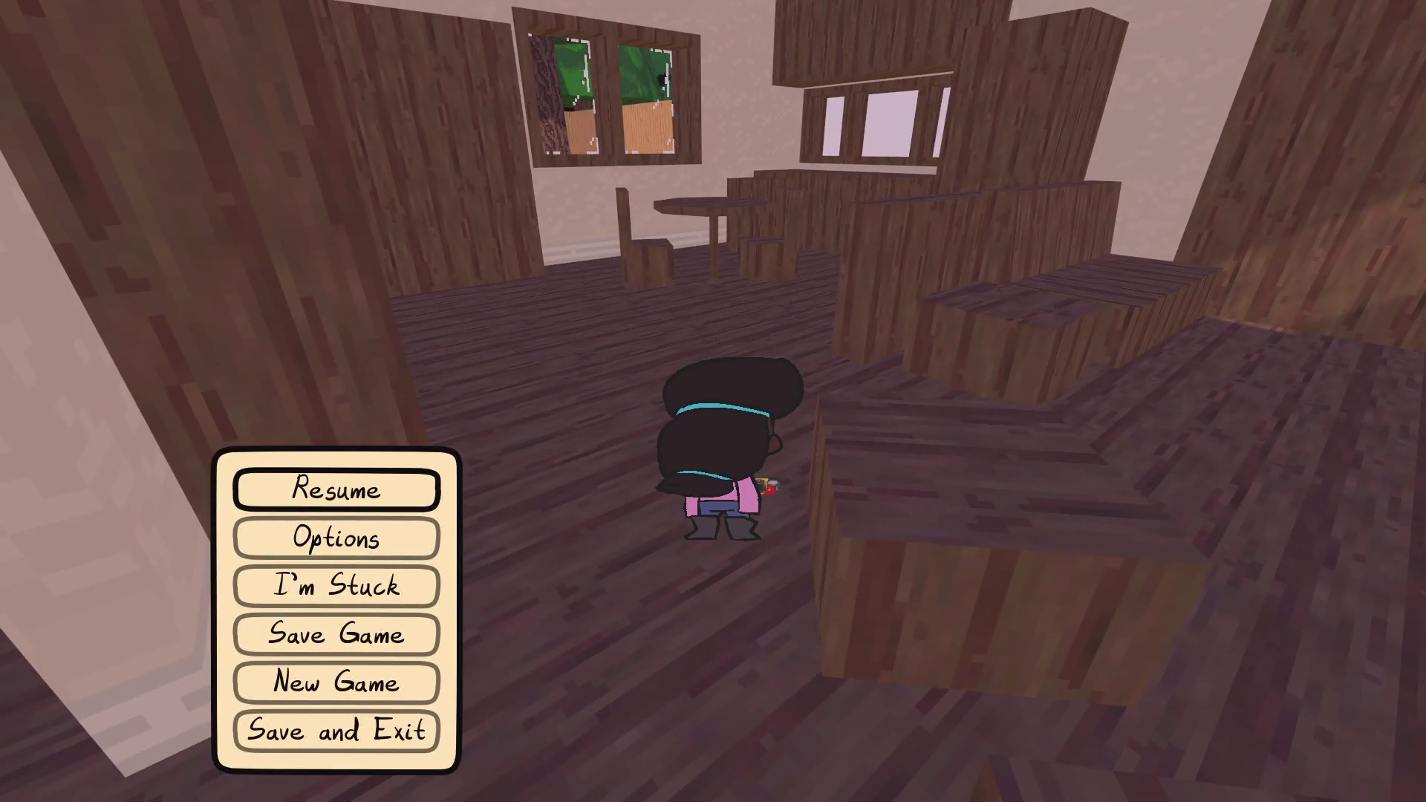
key(alt+Tab)
key(alt+Tab)
Add a new task under Stickers named for two people's stickers
key(ctrl+n)
text(Liz )
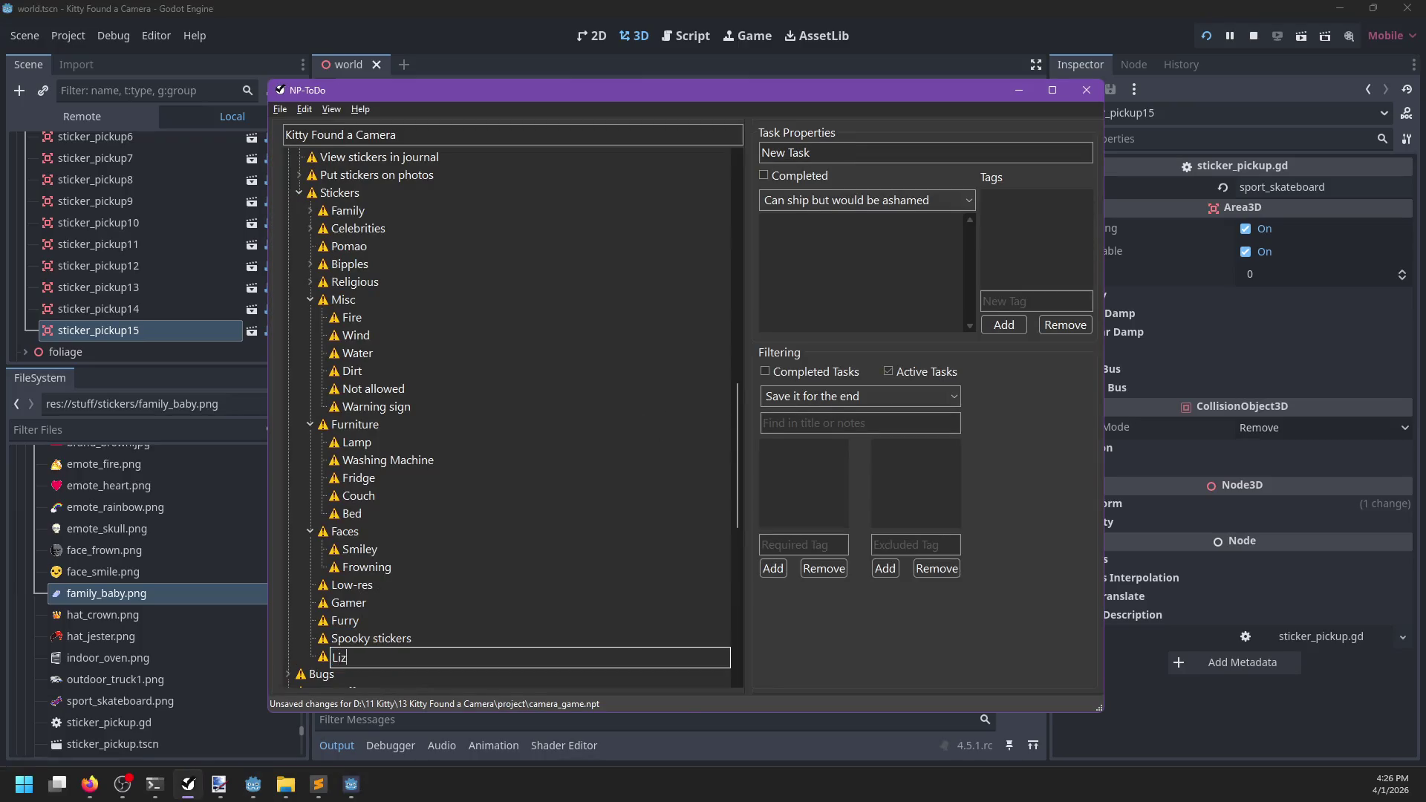
text(and Bill's st)
text(ickers)
key(Return)
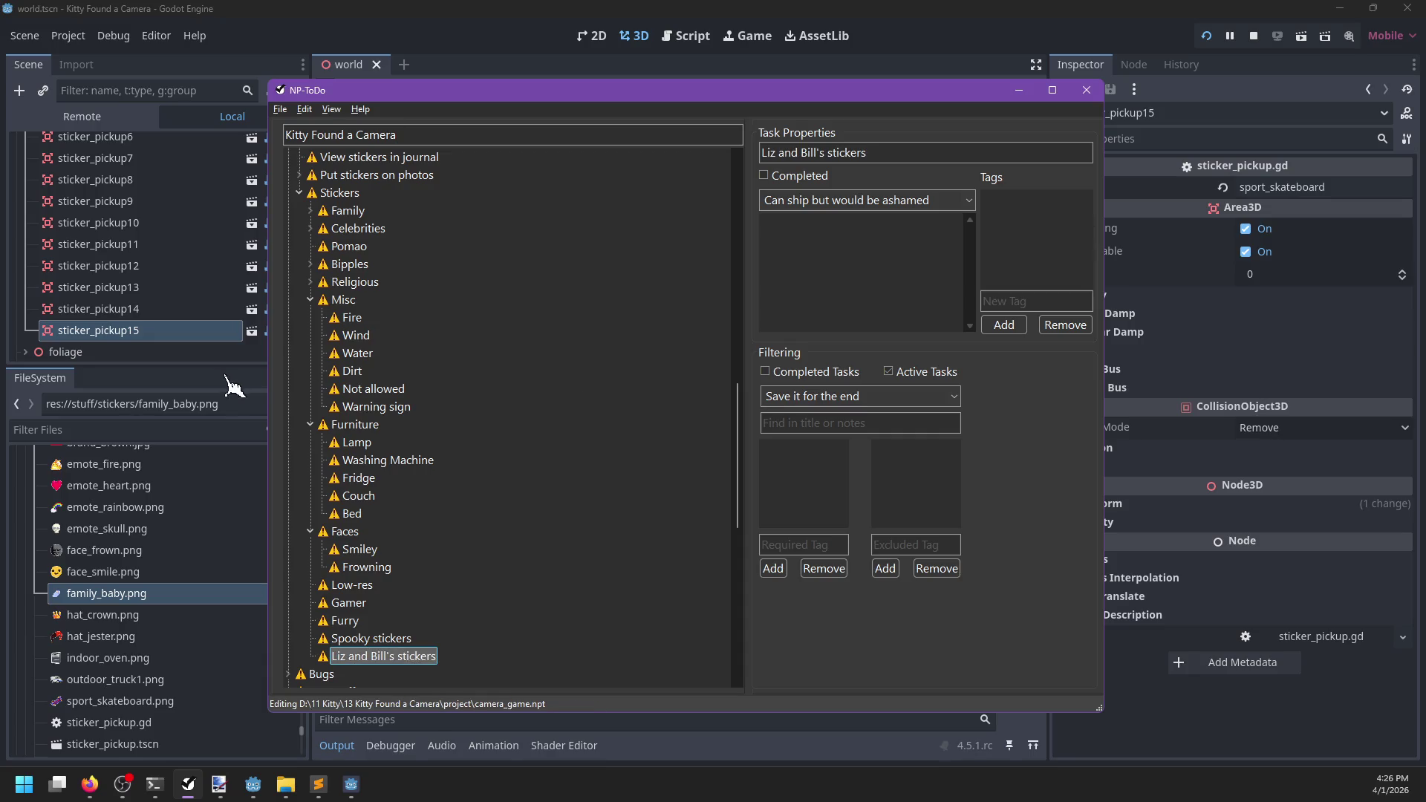
Delete the Smiley and Frowning tasks and the empty Faces group, then save
right_click(361, 551)
click(416, 593)
right_click(363, 551)
click(416, 592)
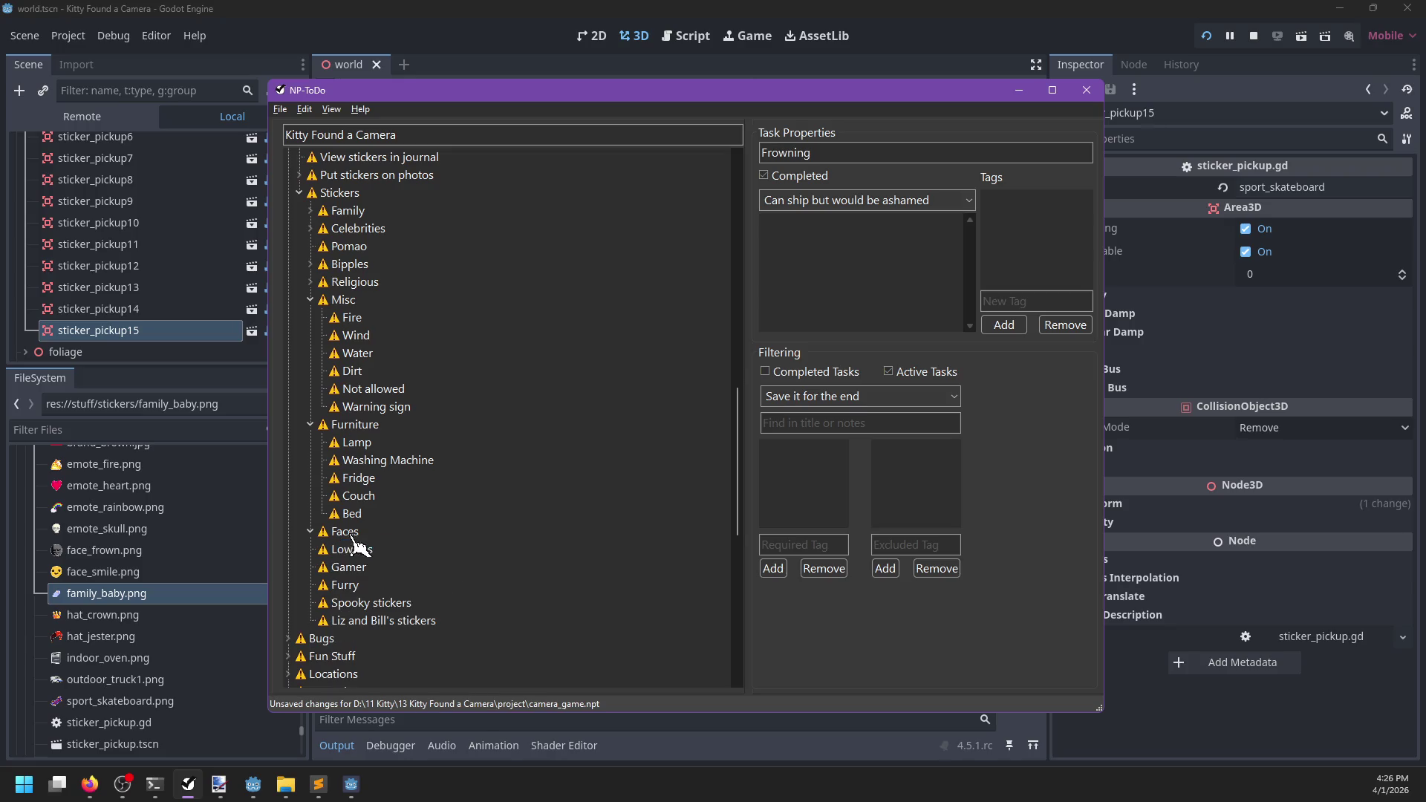
key(Delete)
key(ctrl+s)
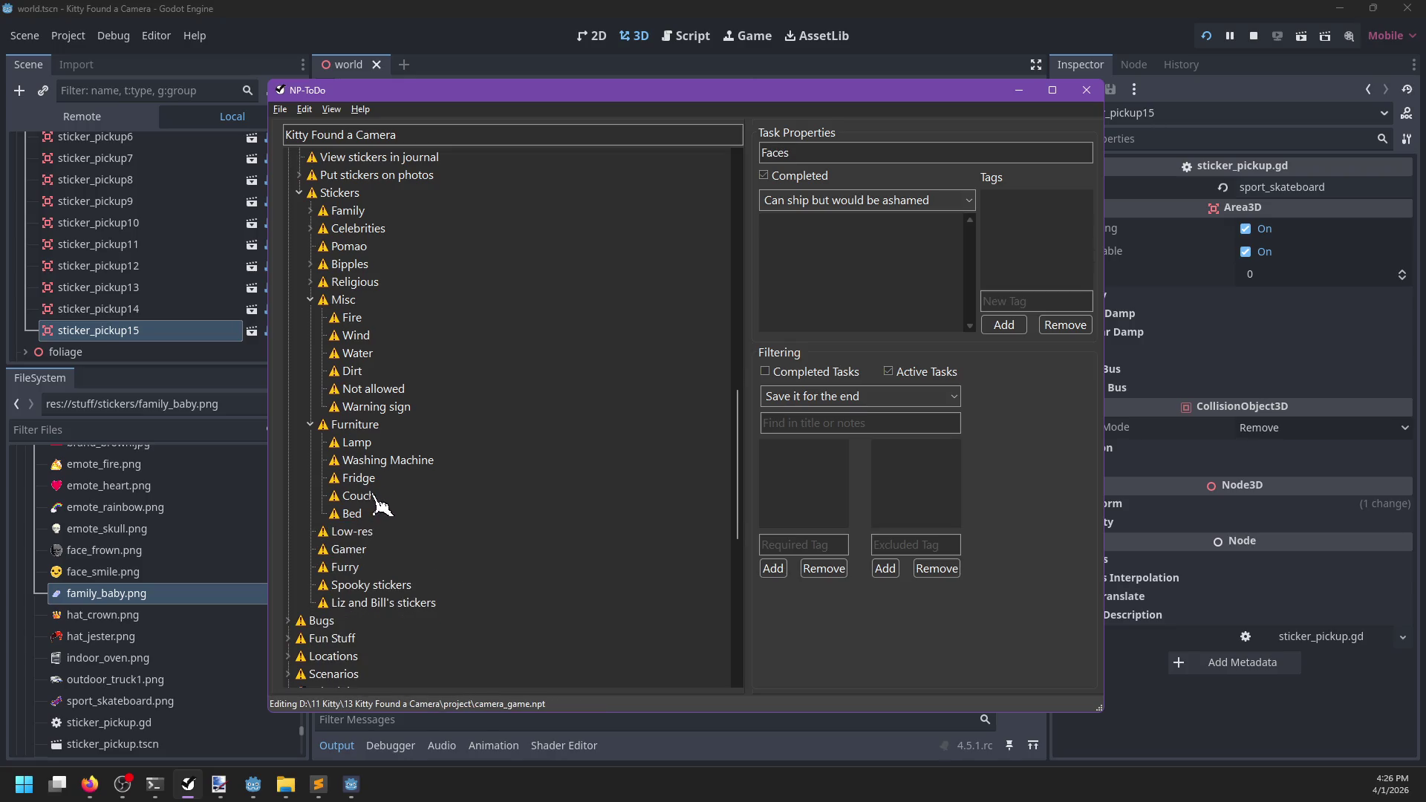
Mark the Family group's Baby task as completed and save the task list
scroll(383, 508, up, 2)
scroll(383, 508, up, 1)
click(311, 459)
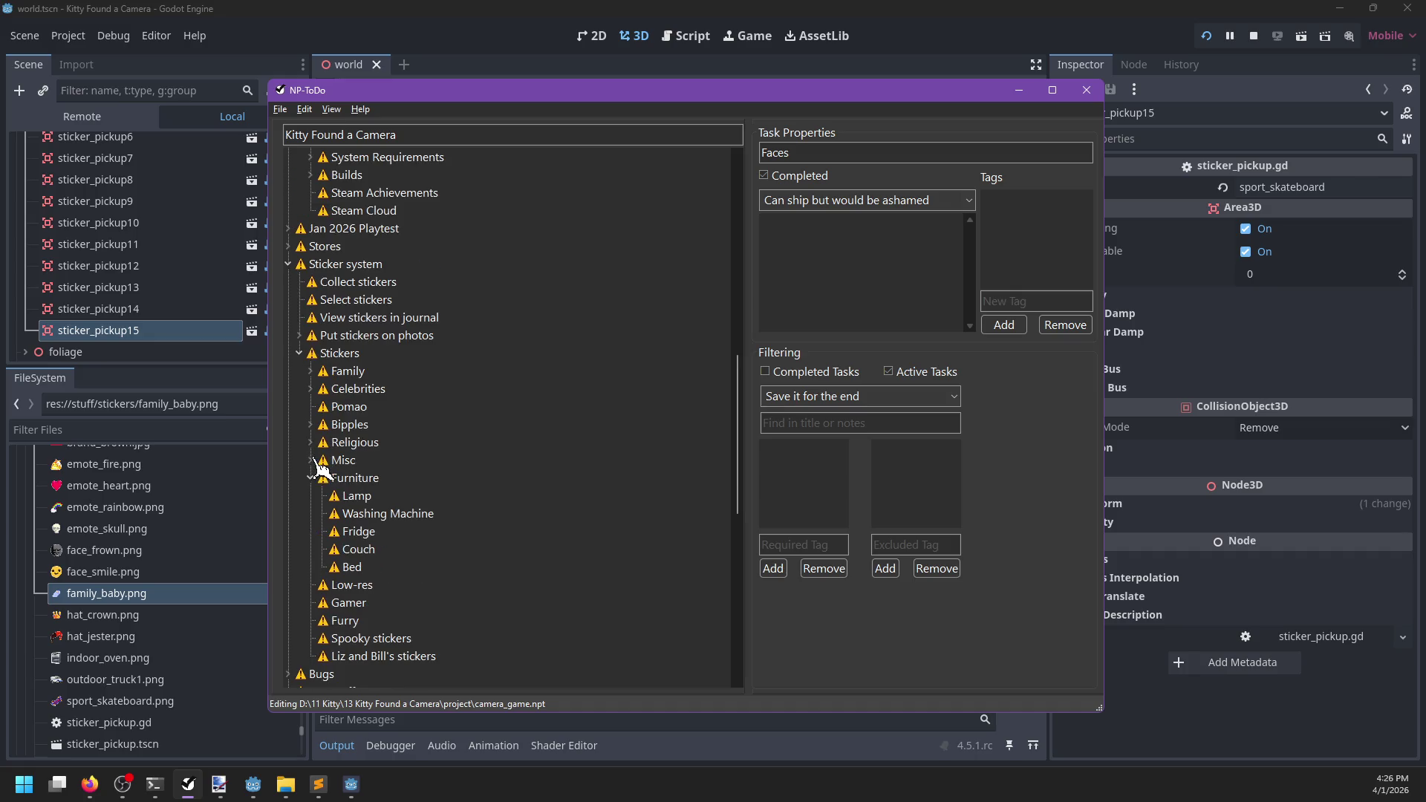
click(310, 371)
right_click(357, 424)
click(396, 437)
click(311, 370)
click(310, 389)
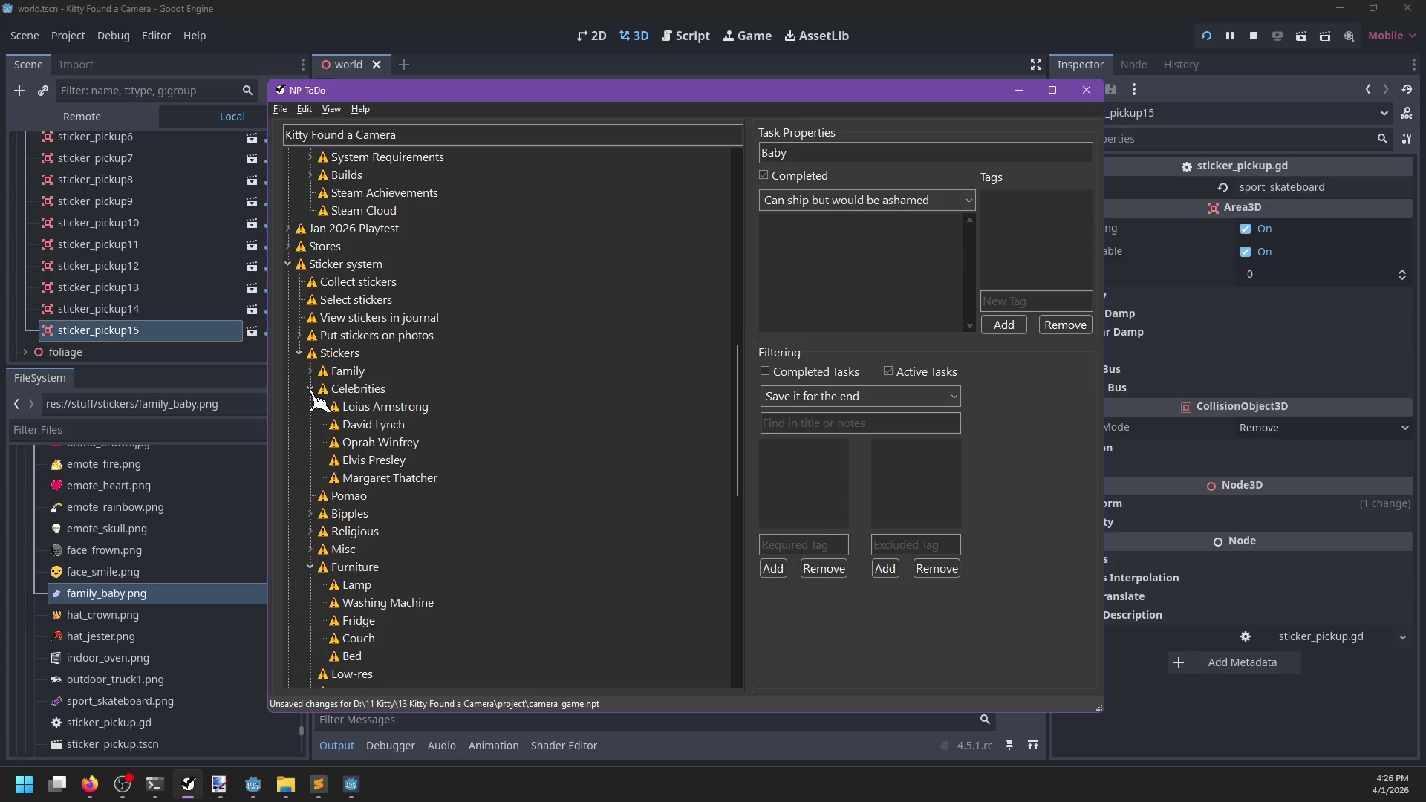
key(ctrl+s)
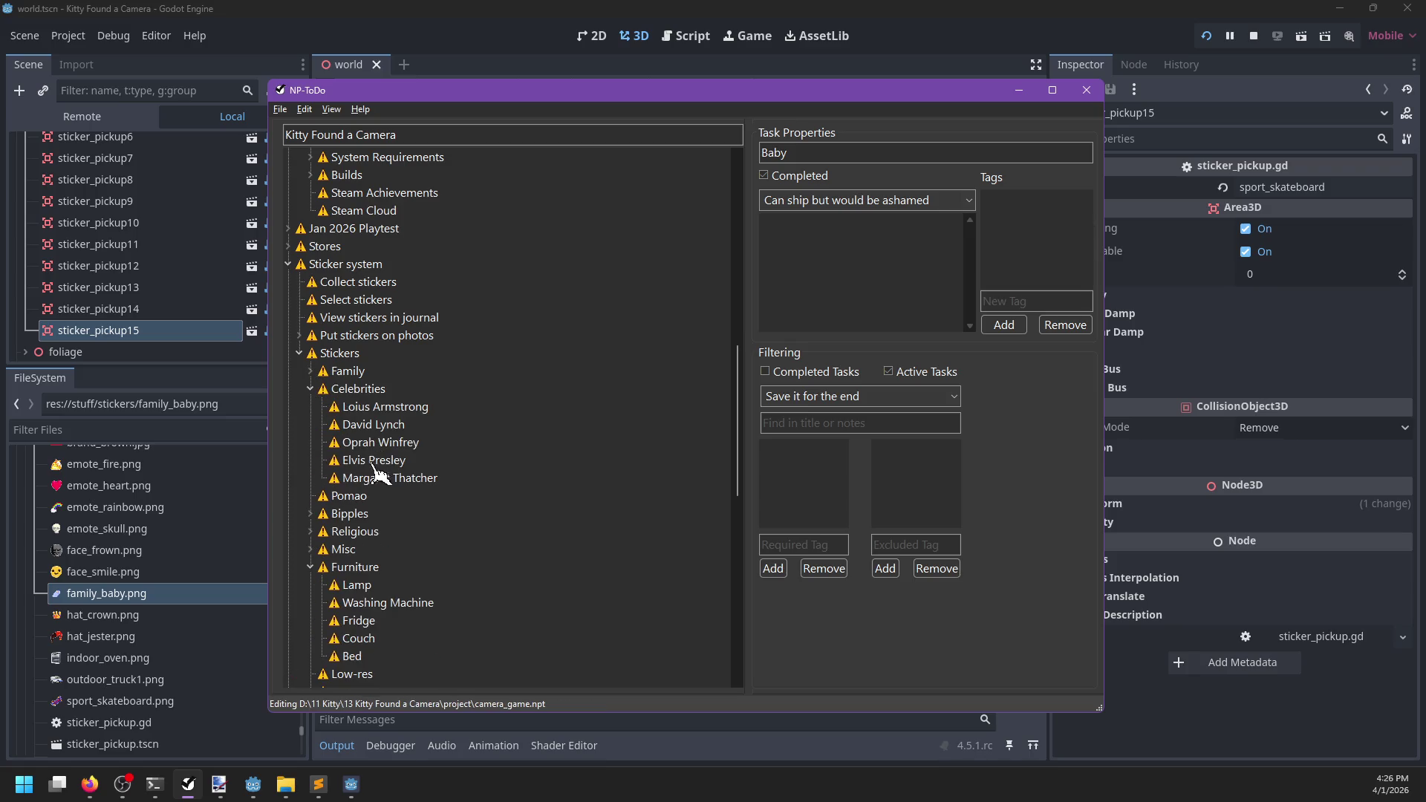
Look through the Celebrities, Bipples and Religious groups, then leave for the editor
click(310, 388)
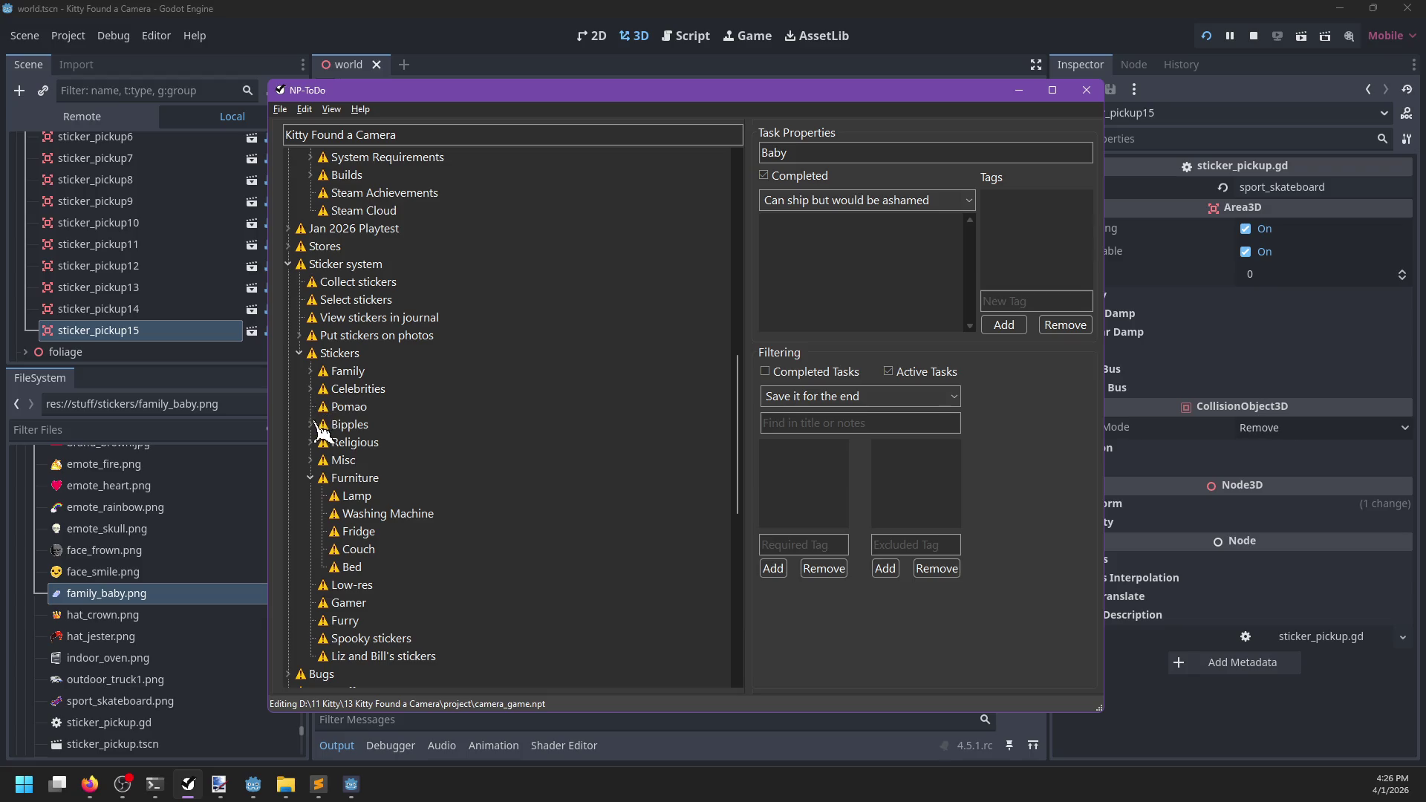
click(310, 424)
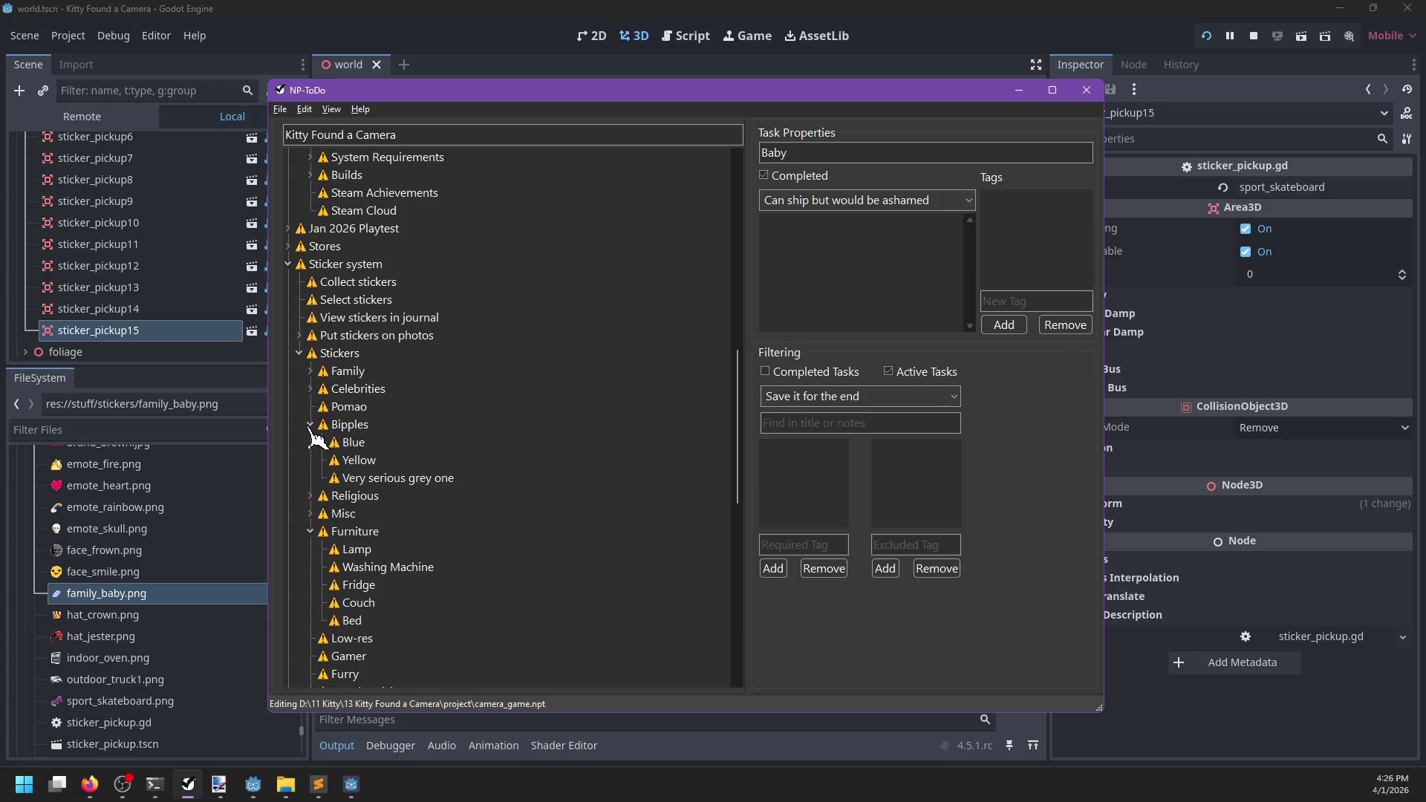
click(310, 426)
click(310, 442)
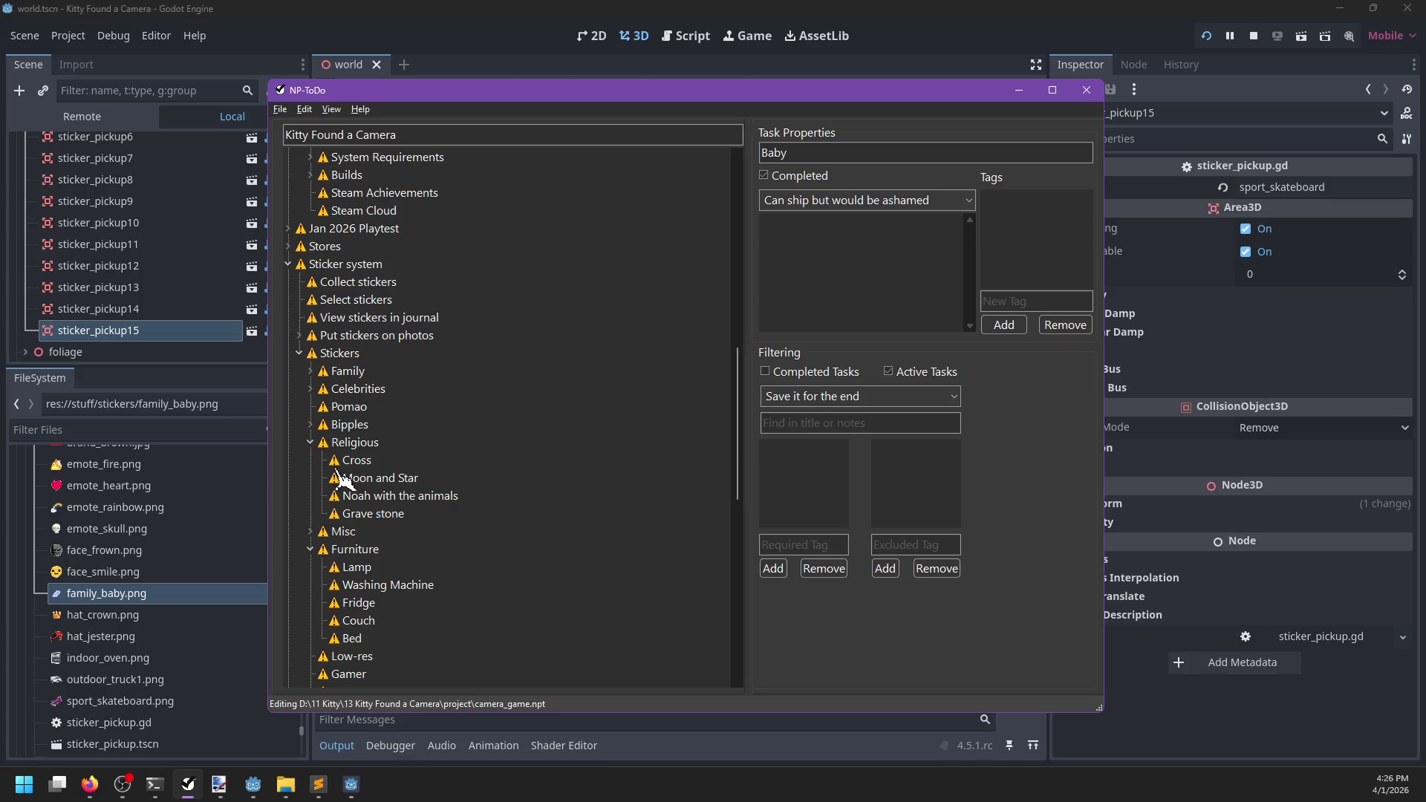
click(310, 442)
key(alt+Tab)
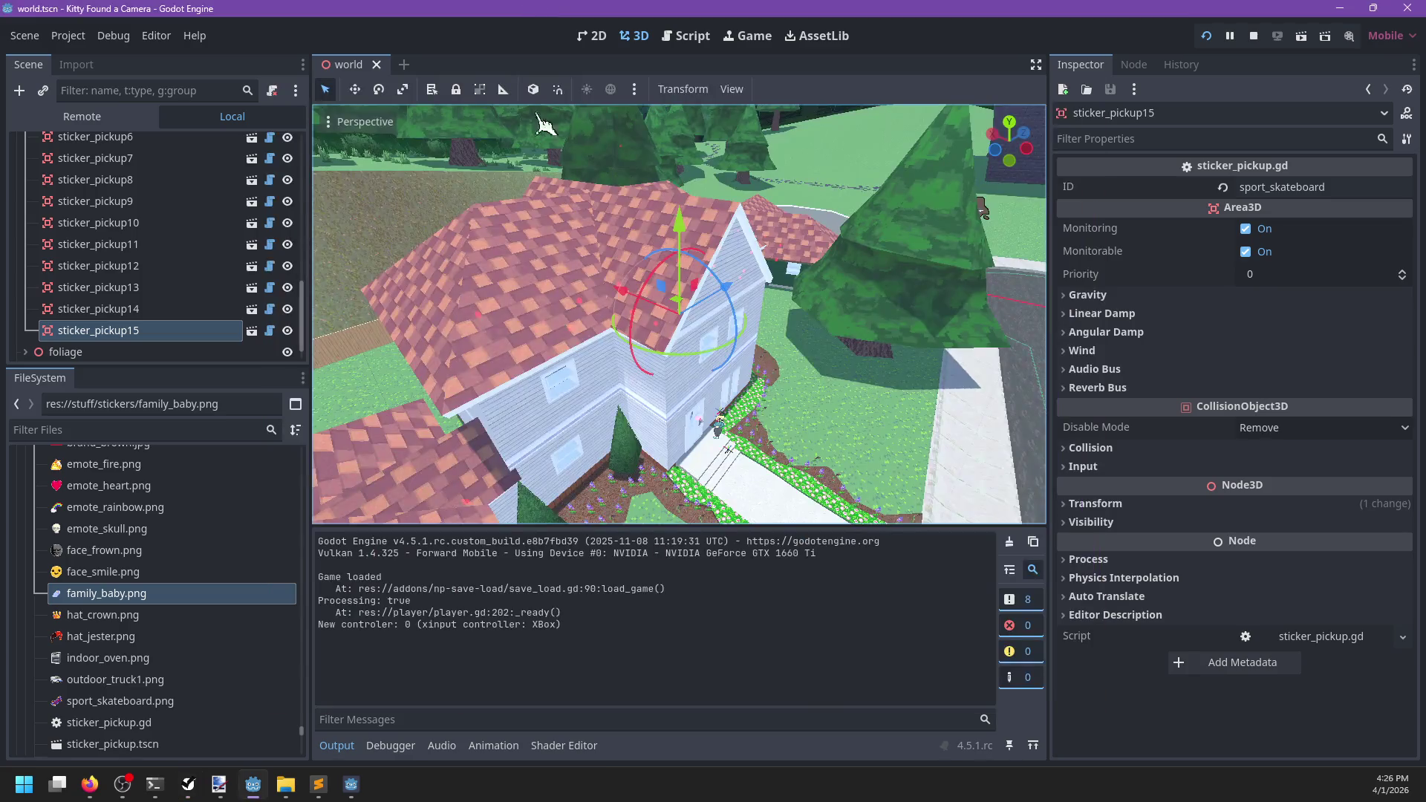
Resume the game, walk out the door and switch to sticker placing mode
key(F5)
key(Escape)
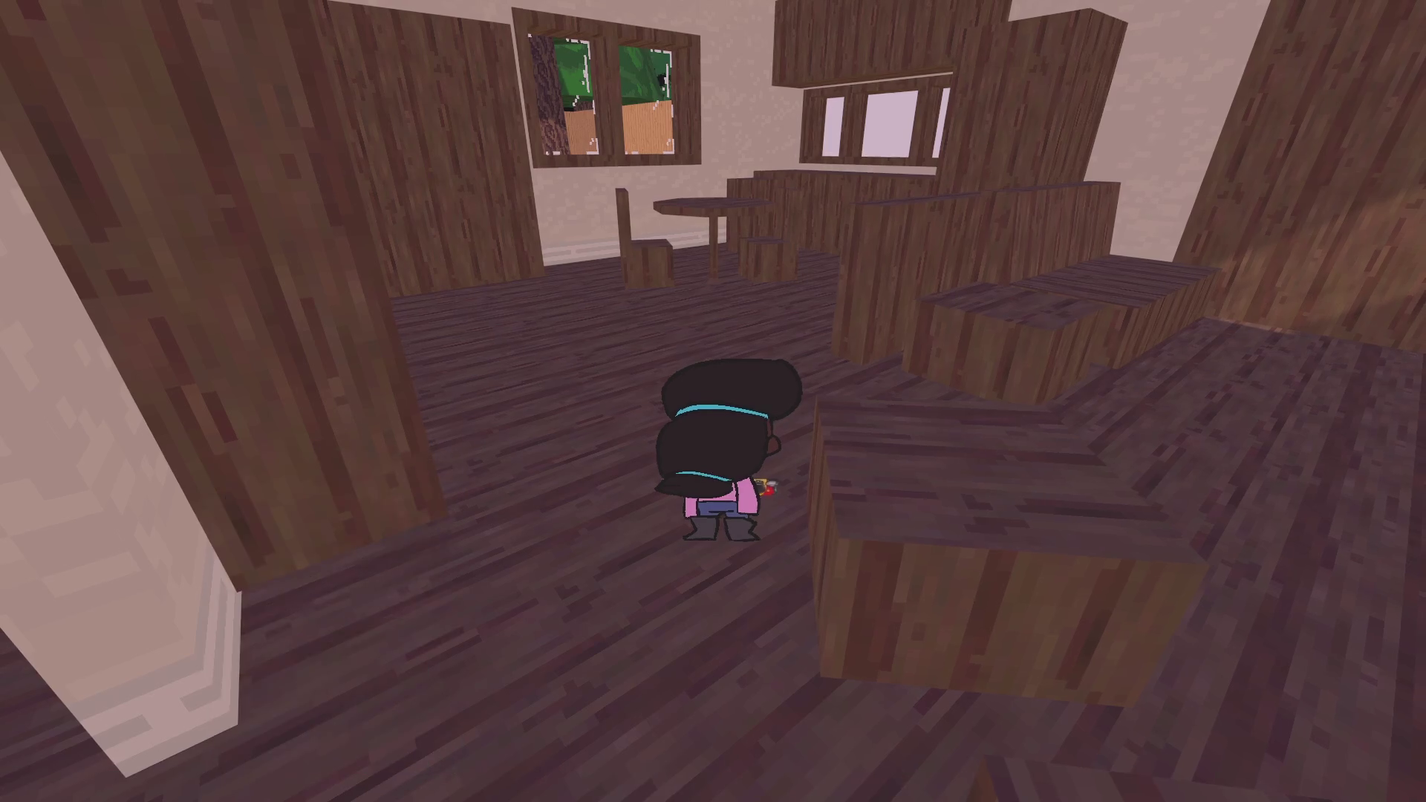
key(w)
key(2)
scroll(713, 401, down, 3)
scroll(713, 401, down, 2)
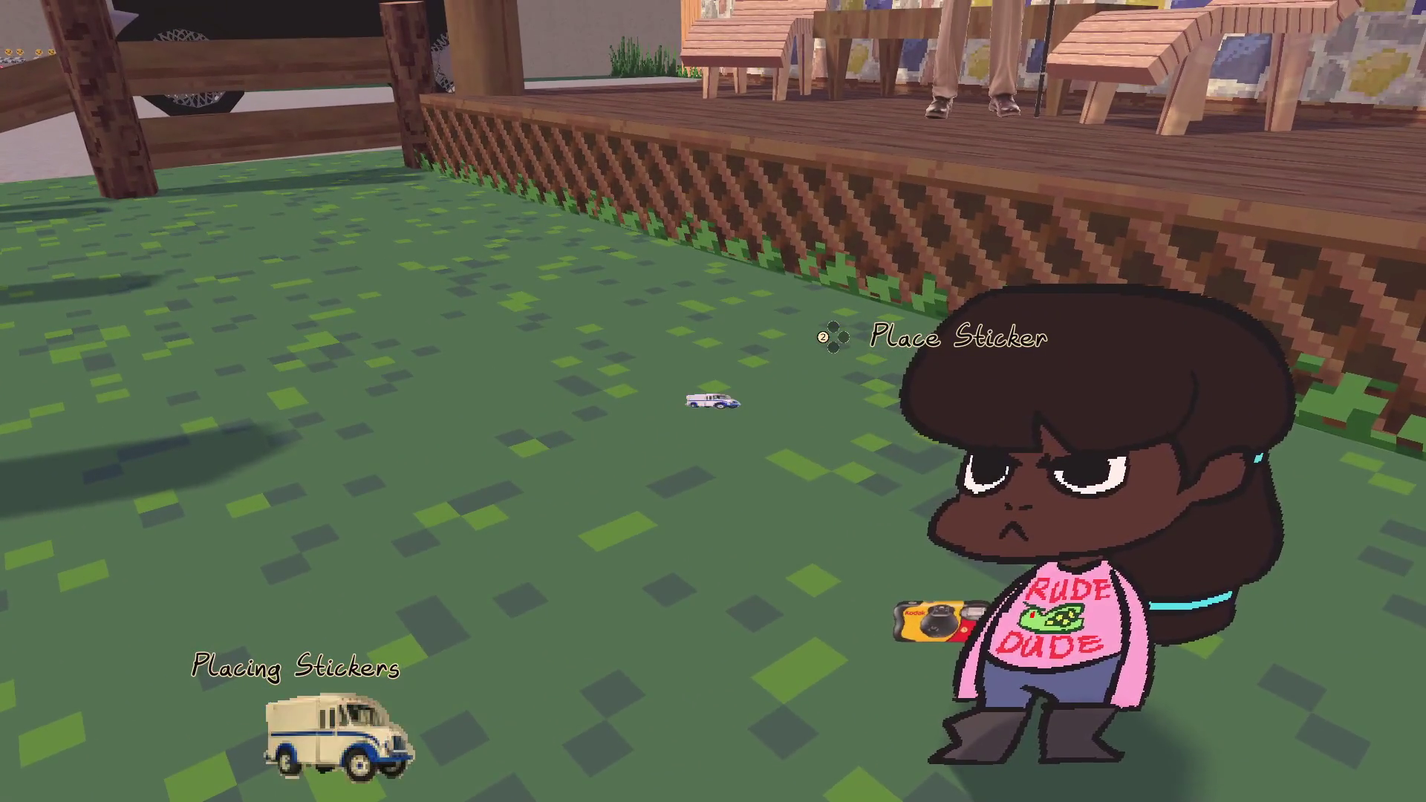
Walk past the deck and porch fence onto the driveway by the car
key(w)
key(w)
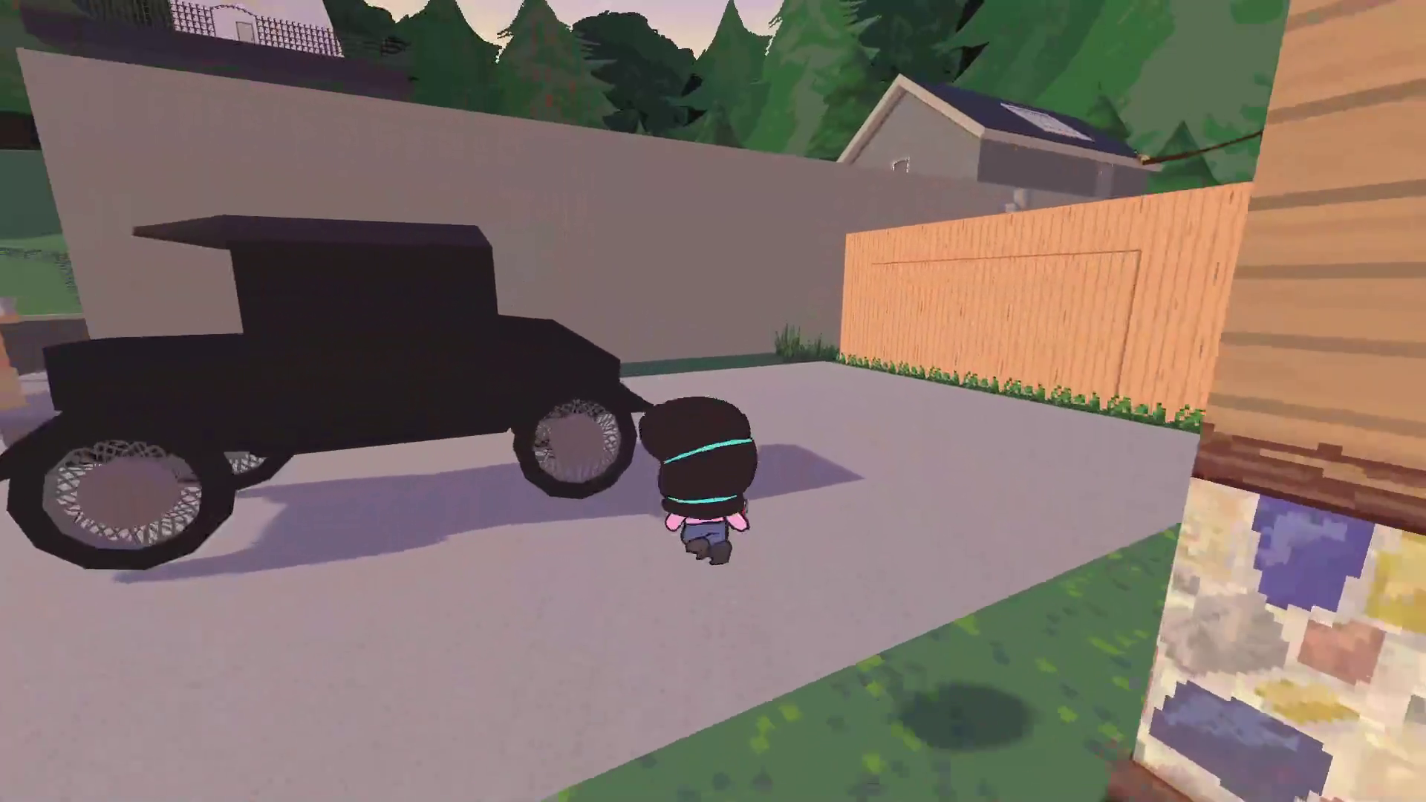
key(s)
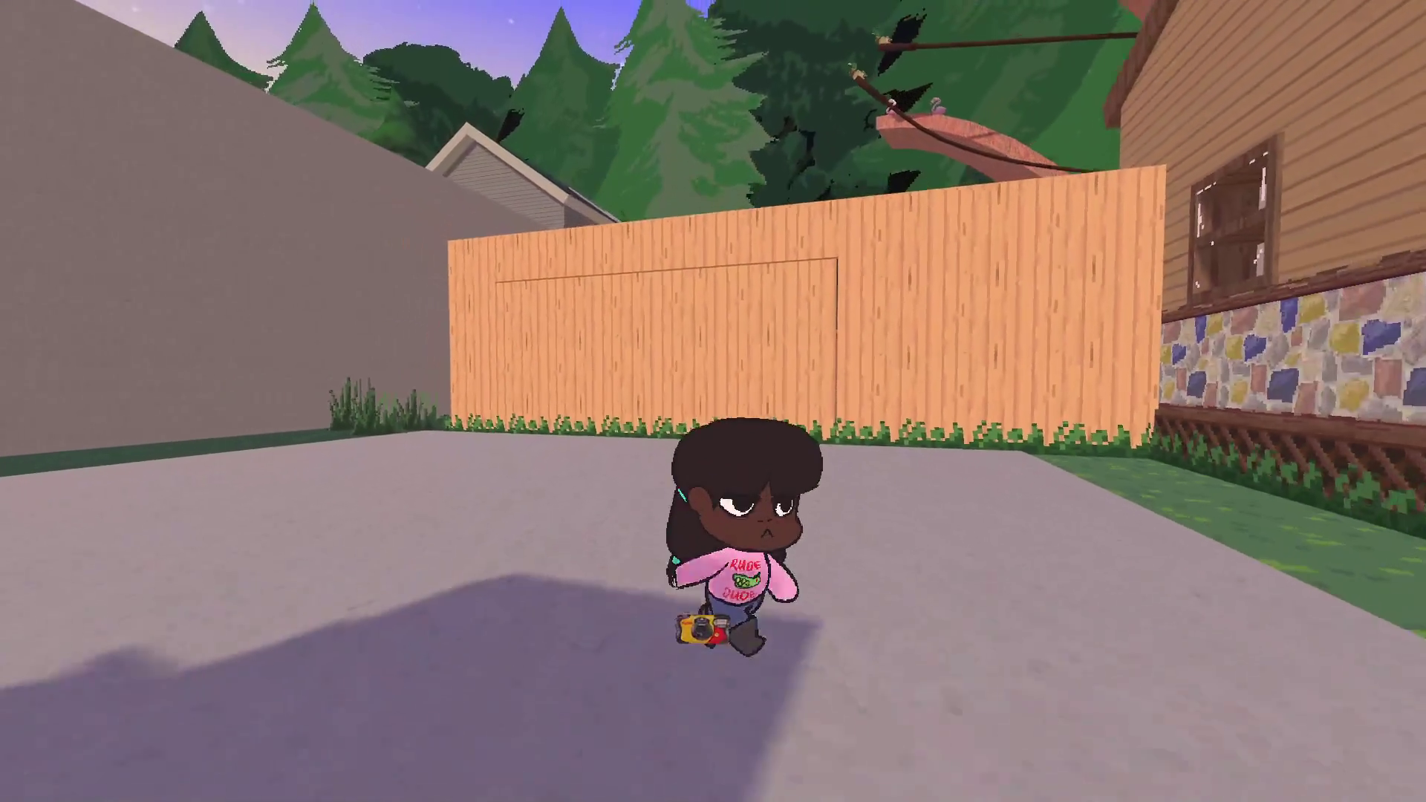
key(w)
key(s)
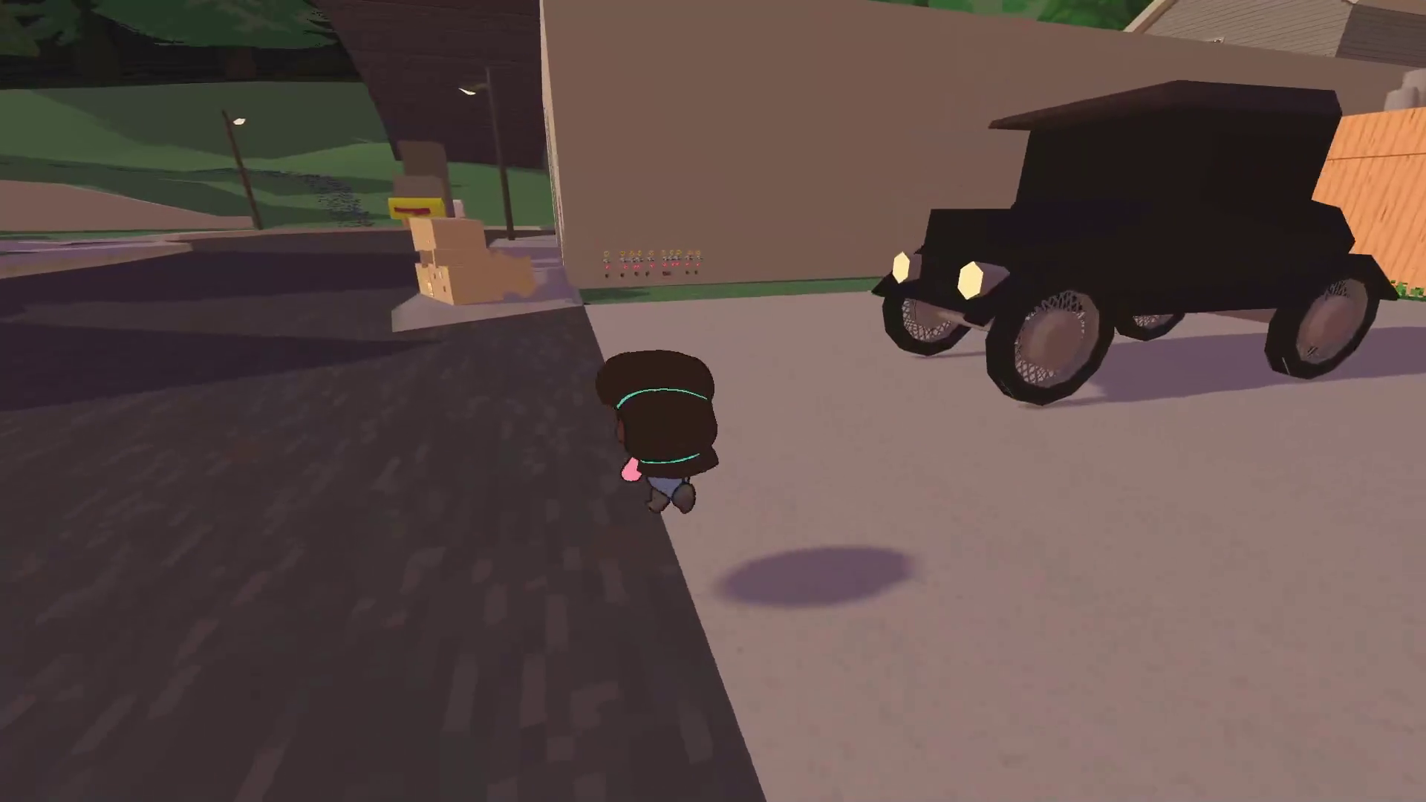
key(w)
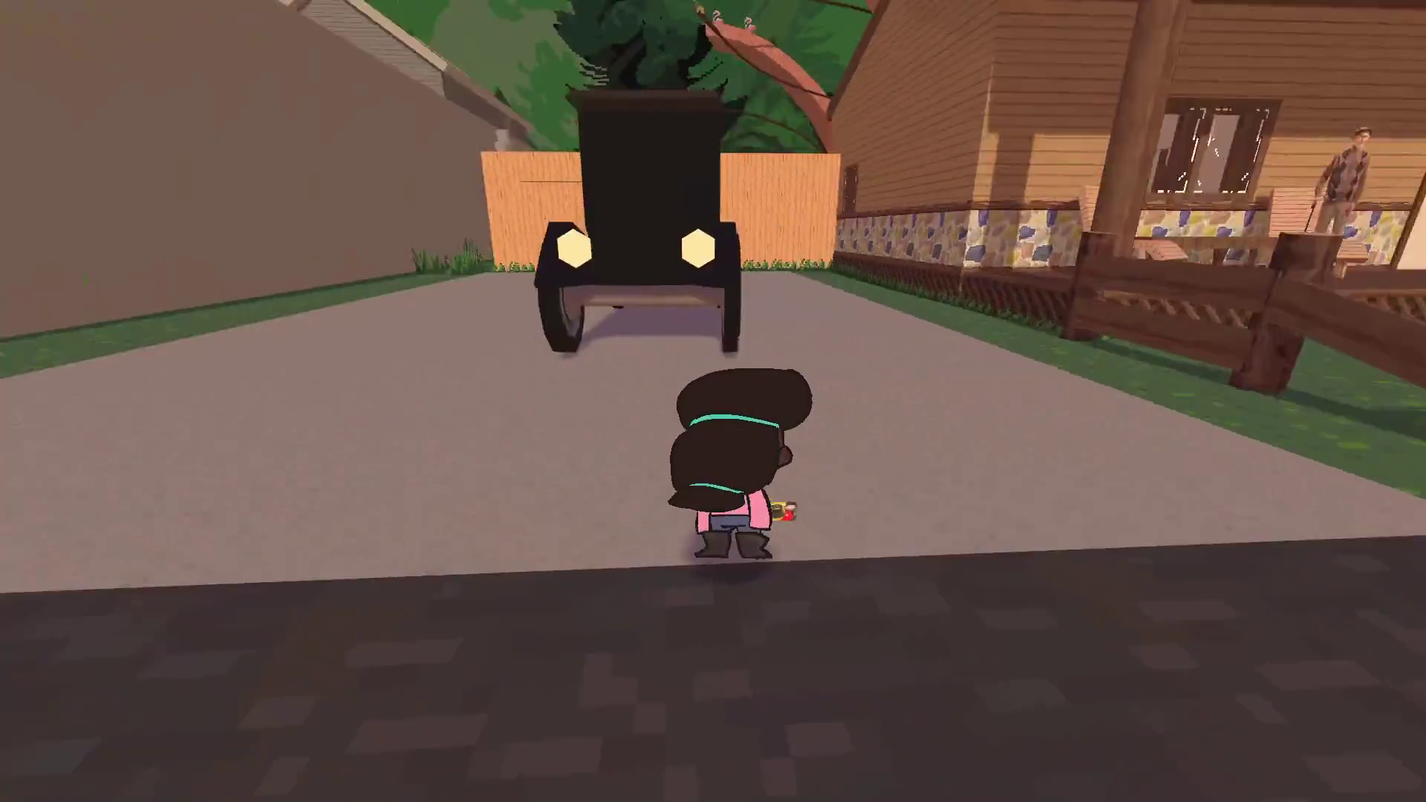
Show the yellow-house challenge photo on screen and close the album
key(q)
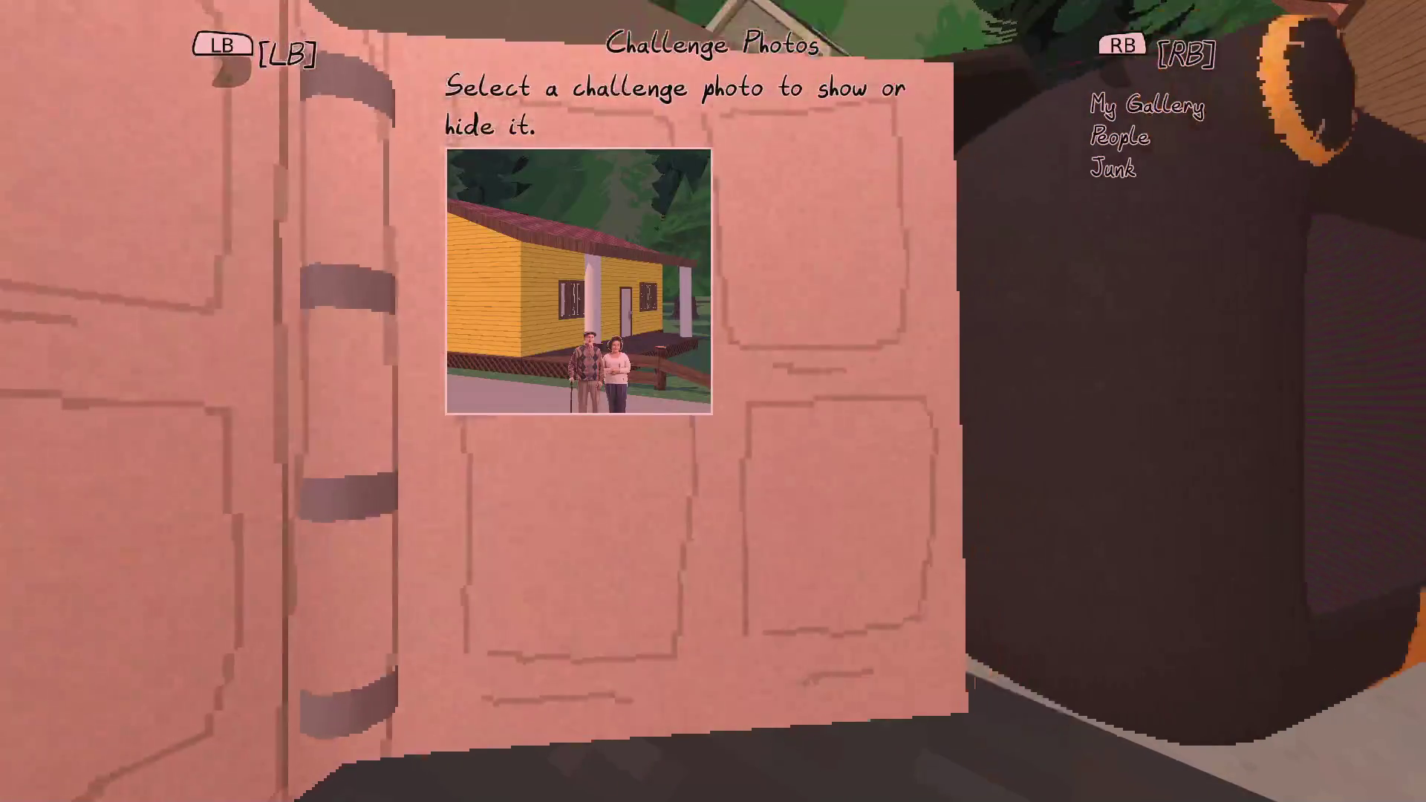
key(Return)
key(Escape)
Walk up onto the porch, sit on the lounge chair, and pause the game
key(w)
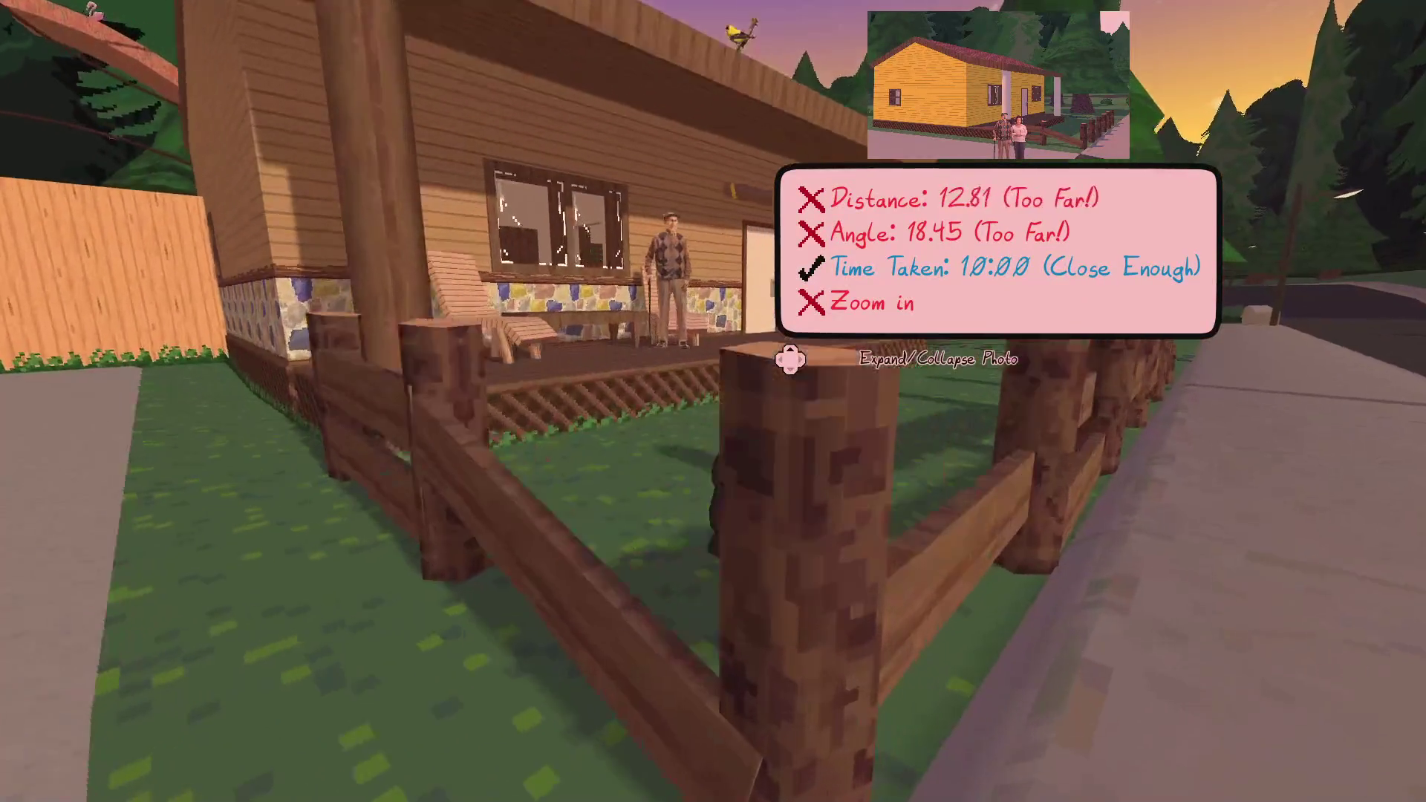
key(w)
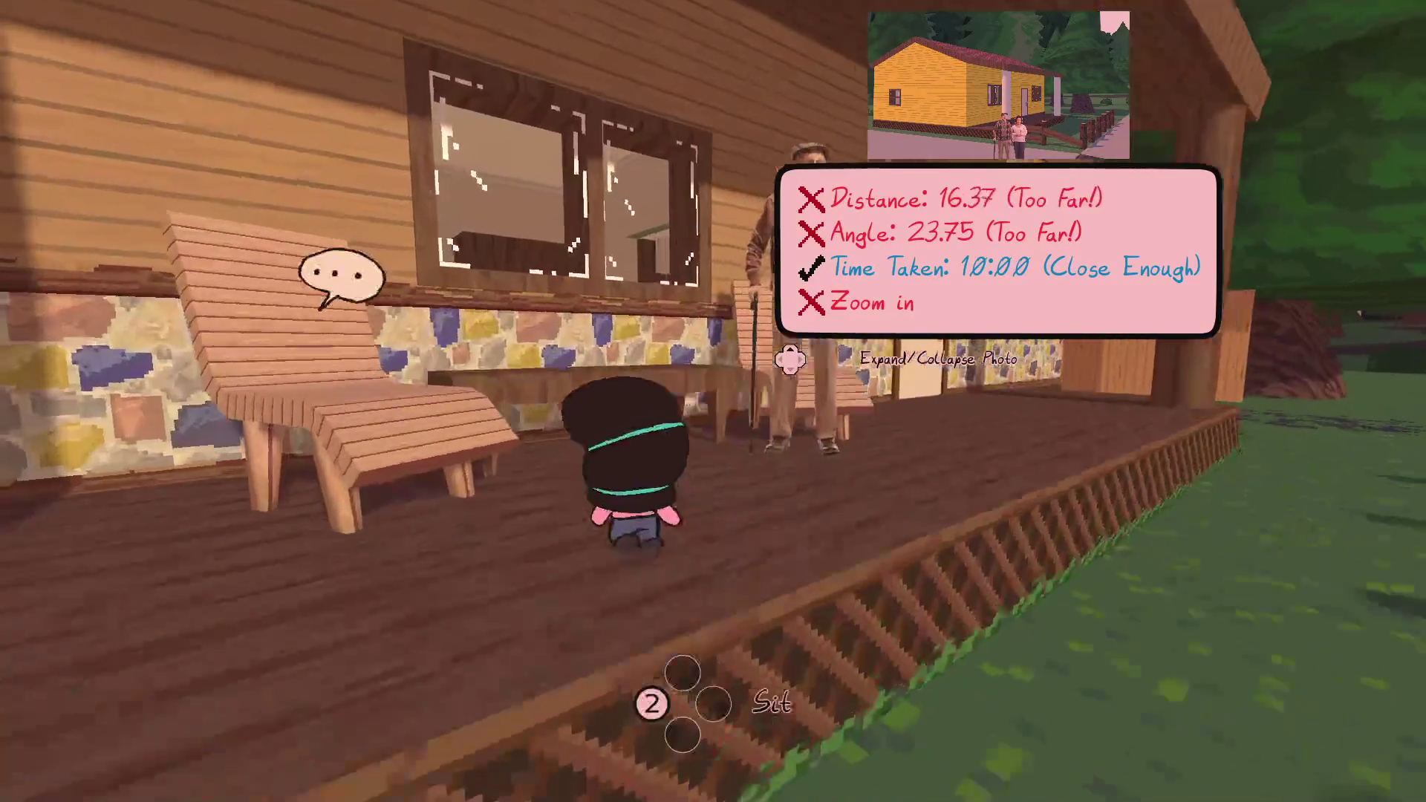
key(e)
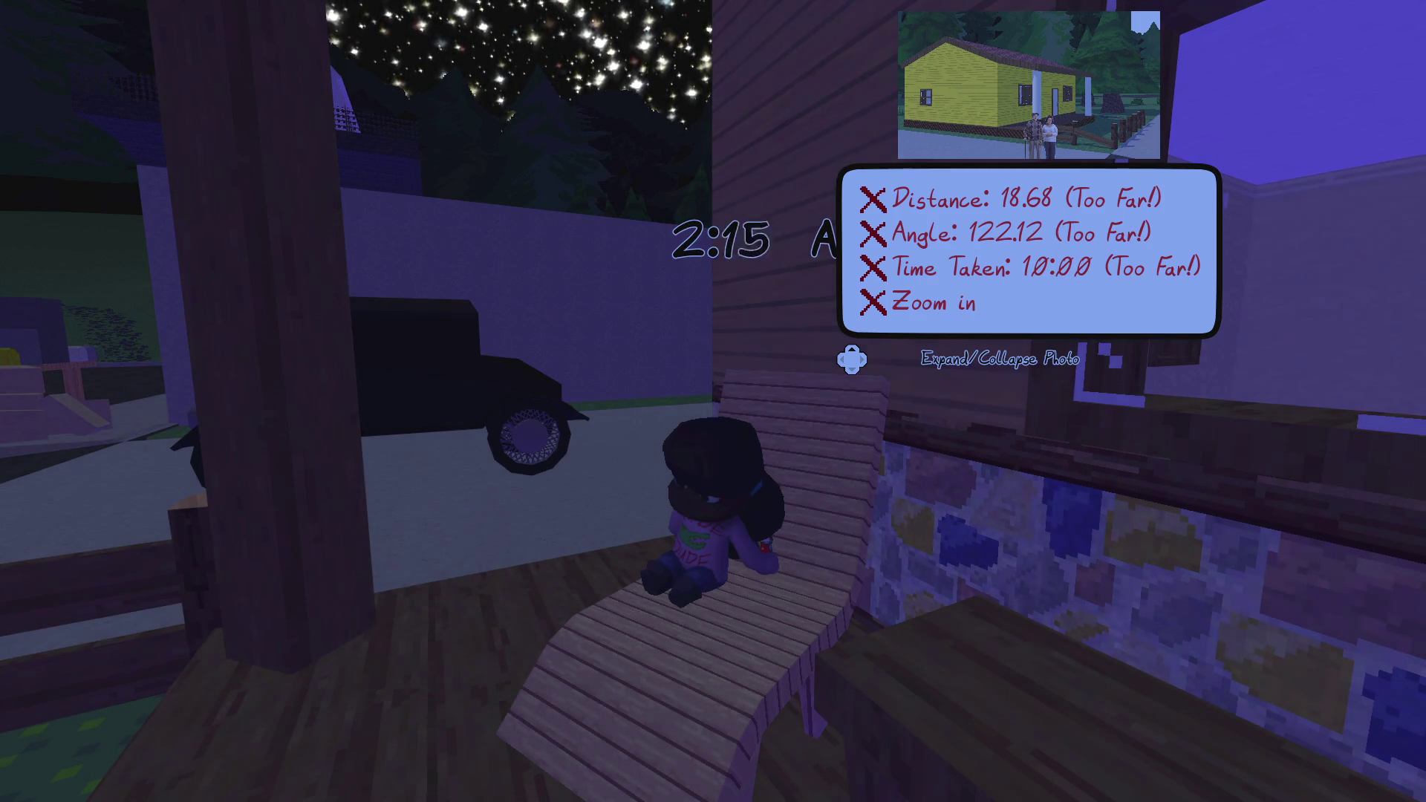
key(Escape)
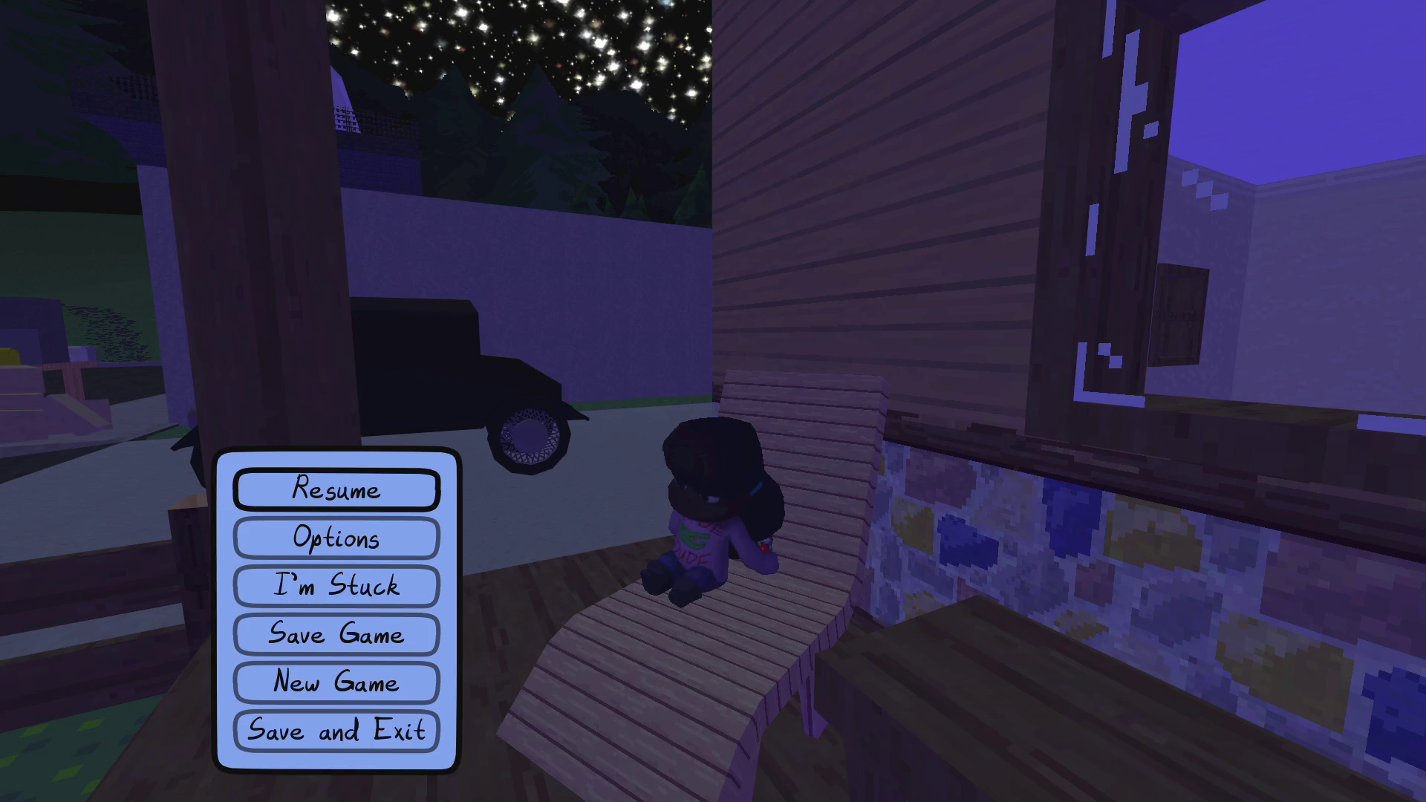
Resume, walk down the driveway to the street, and photograph Bill's old house
click(398, 493)
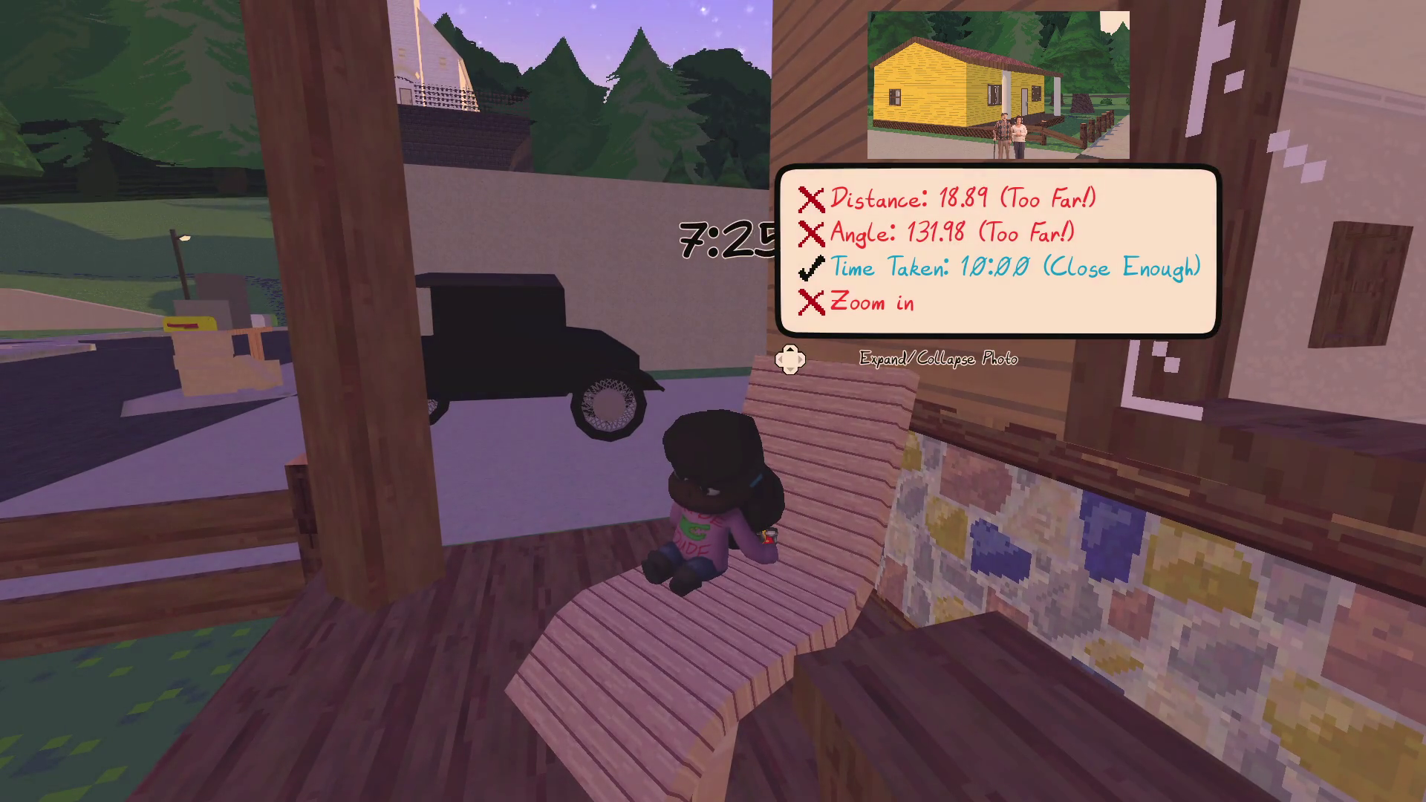
key(w)
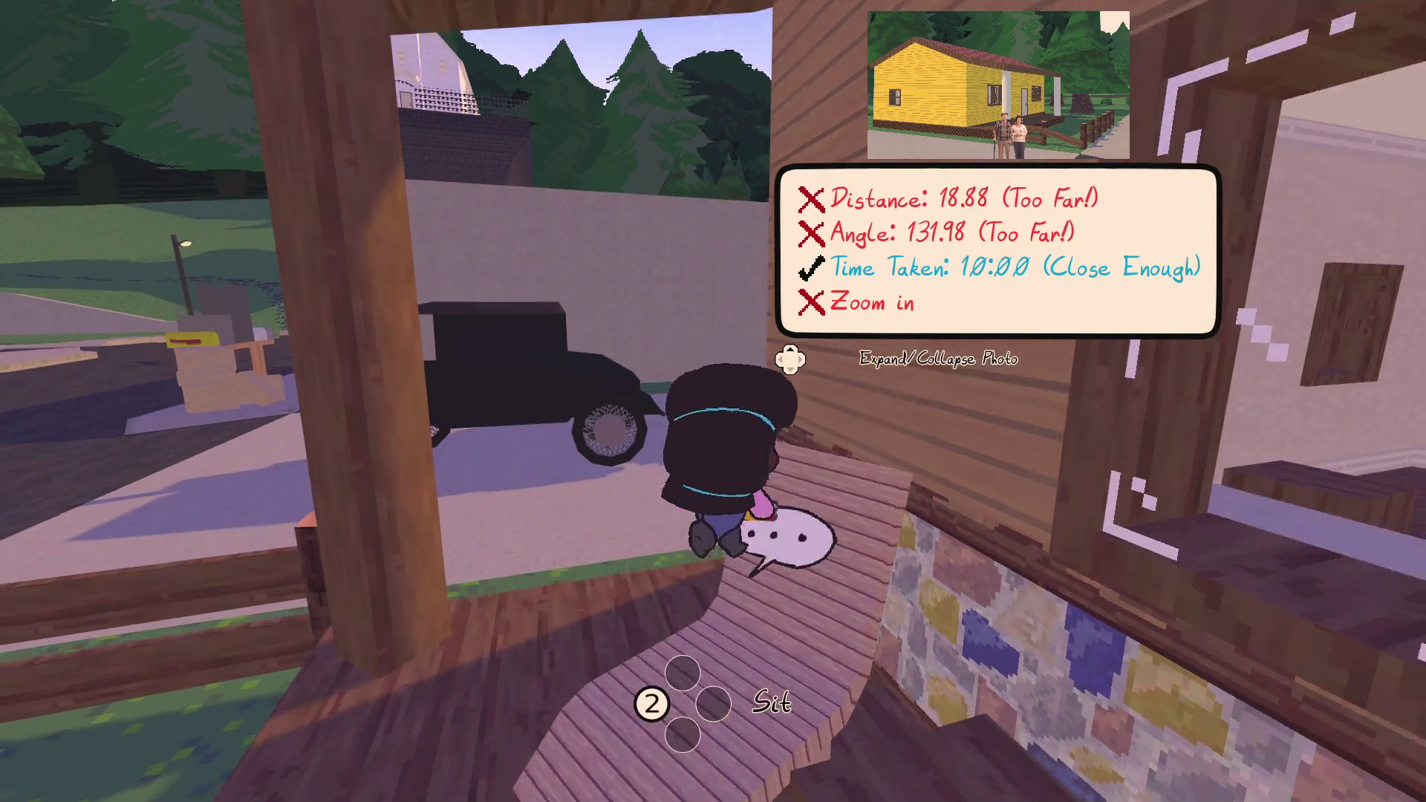
key(w)
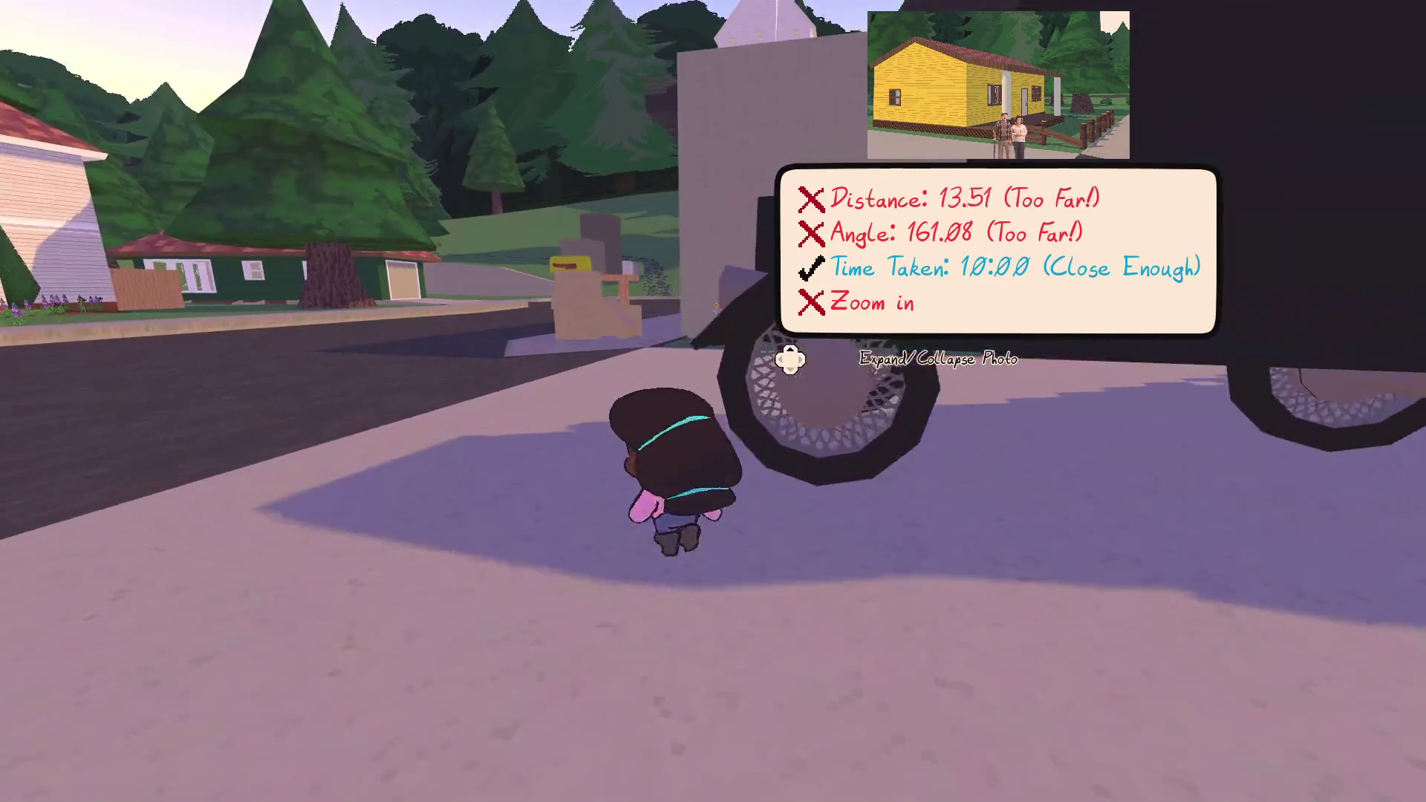
key(w)
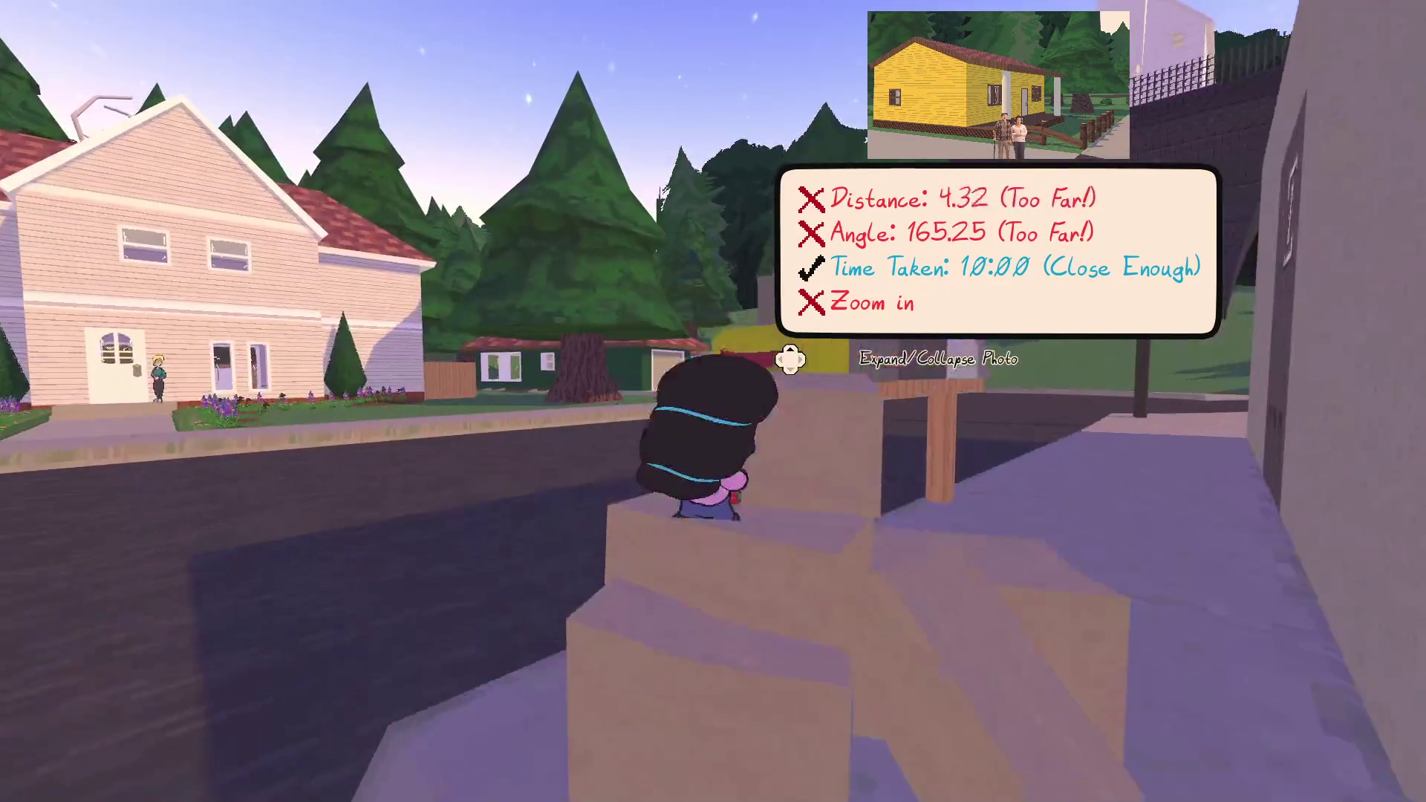
key(e)
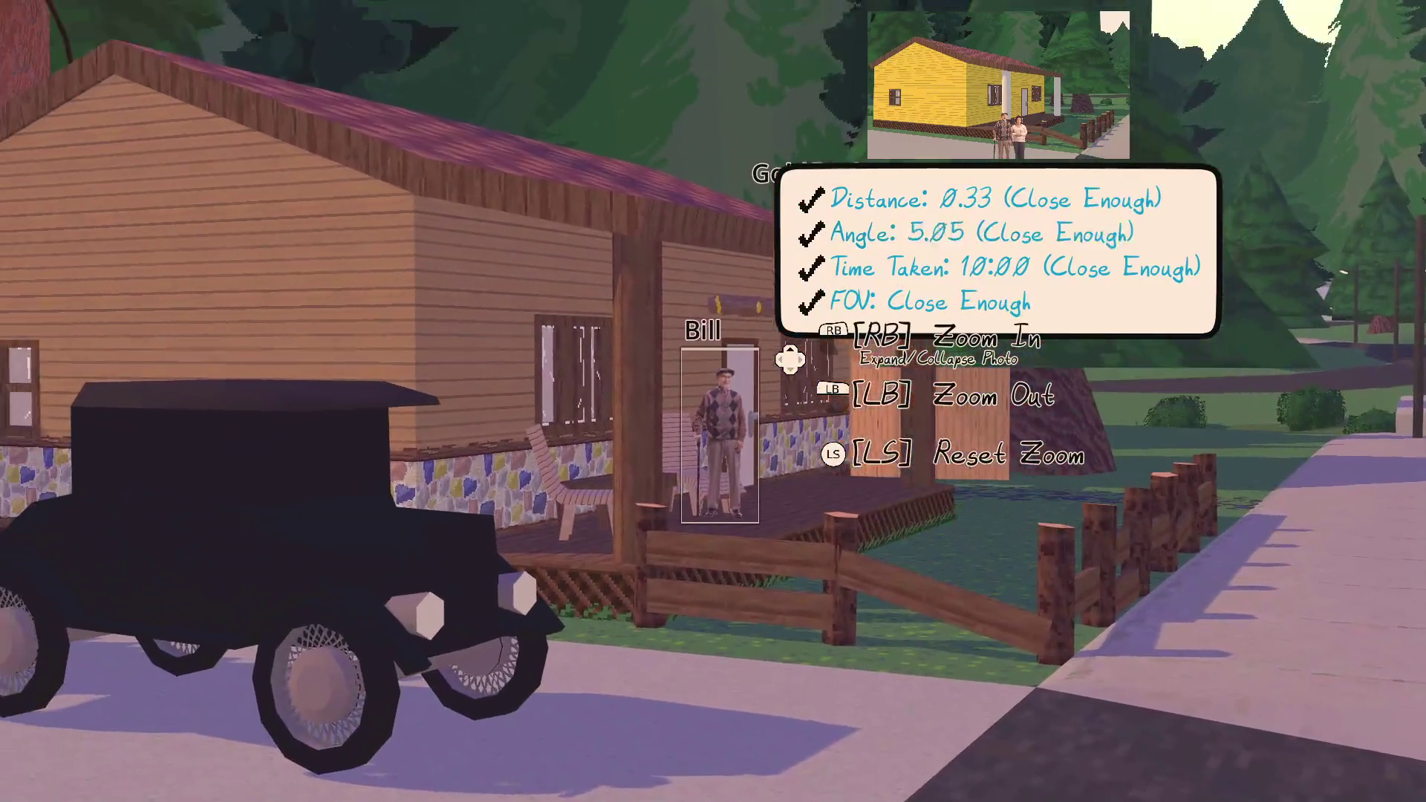
mouse_move(713, 401)
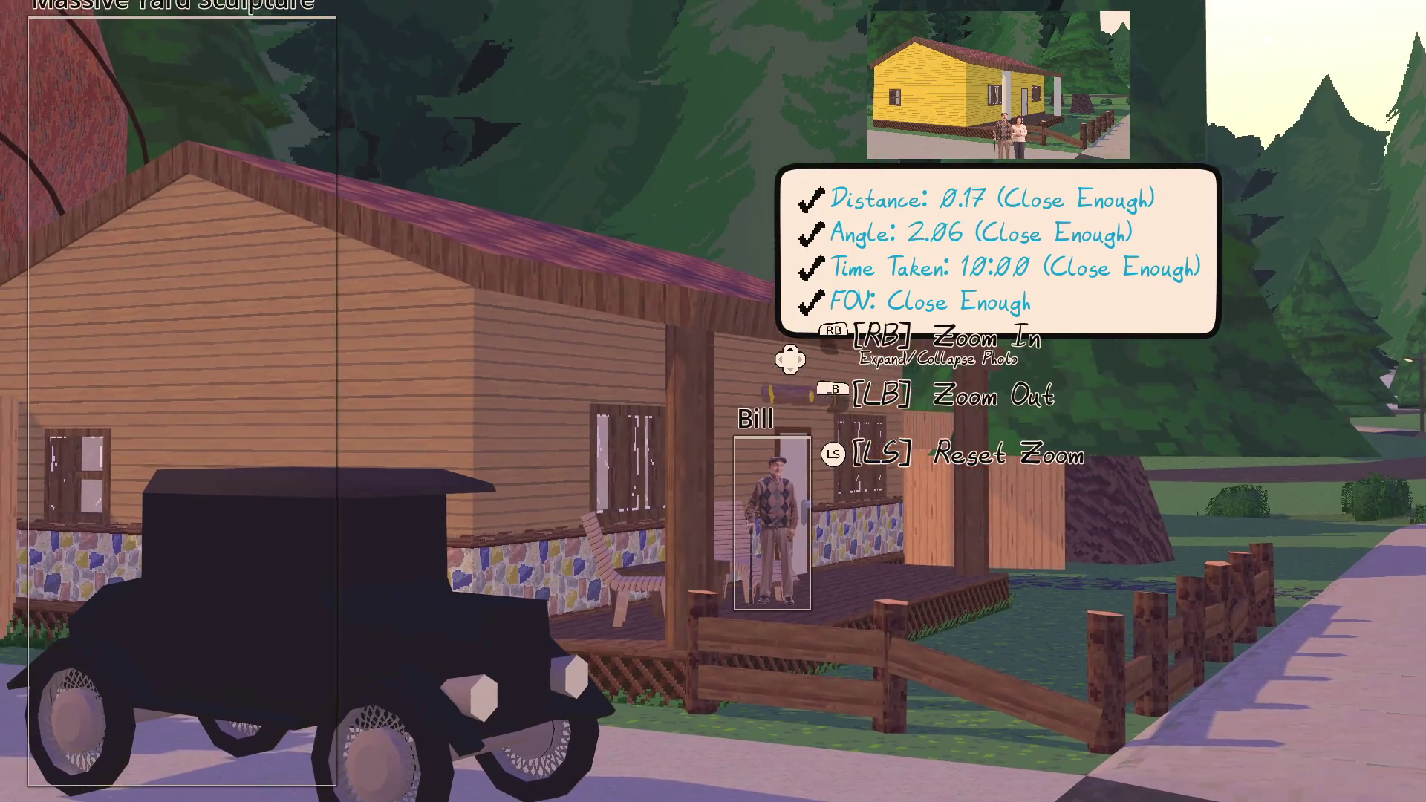
click(713, 401)
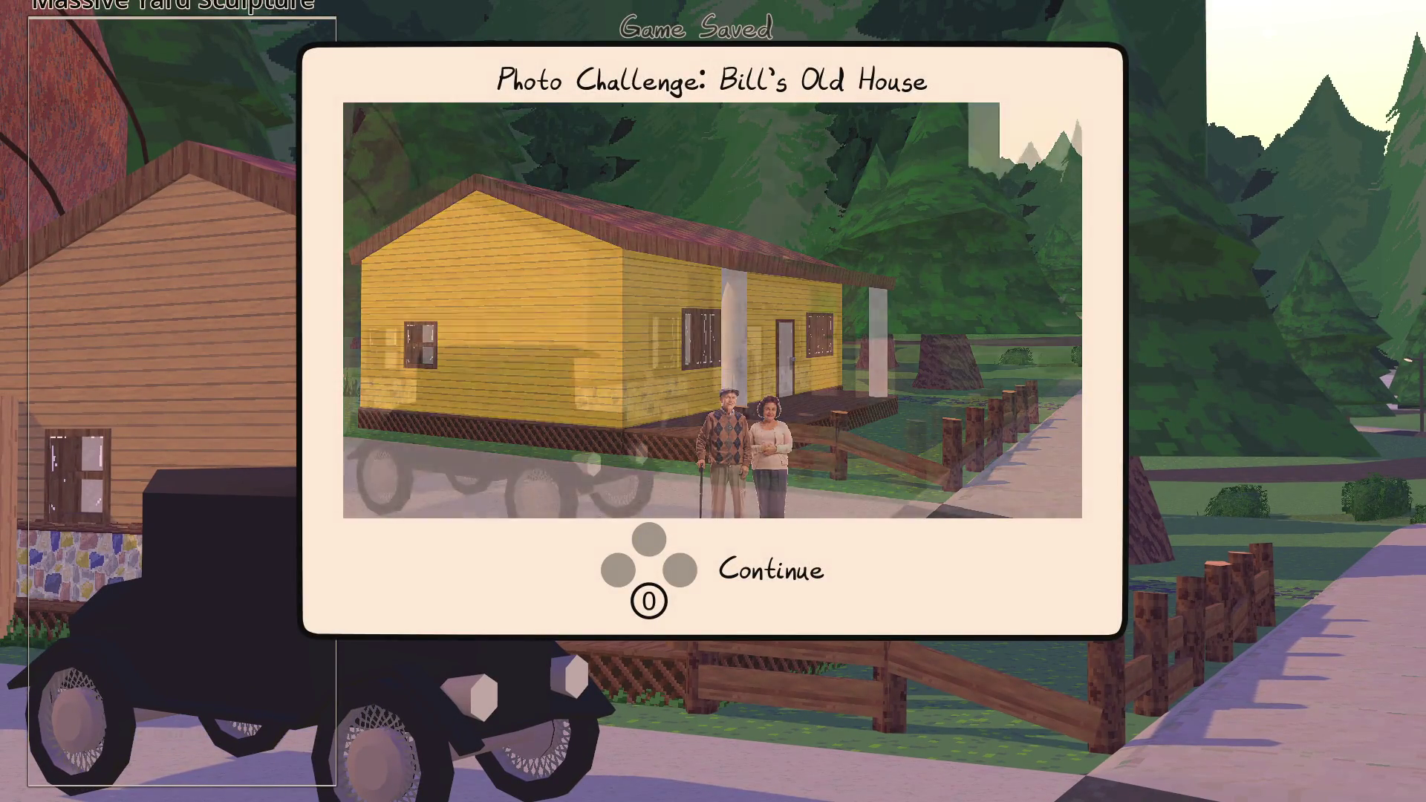
Dismiss the challenge result, walk back to Bill, and use the photo with him
key(o)
key(w)
key(a)
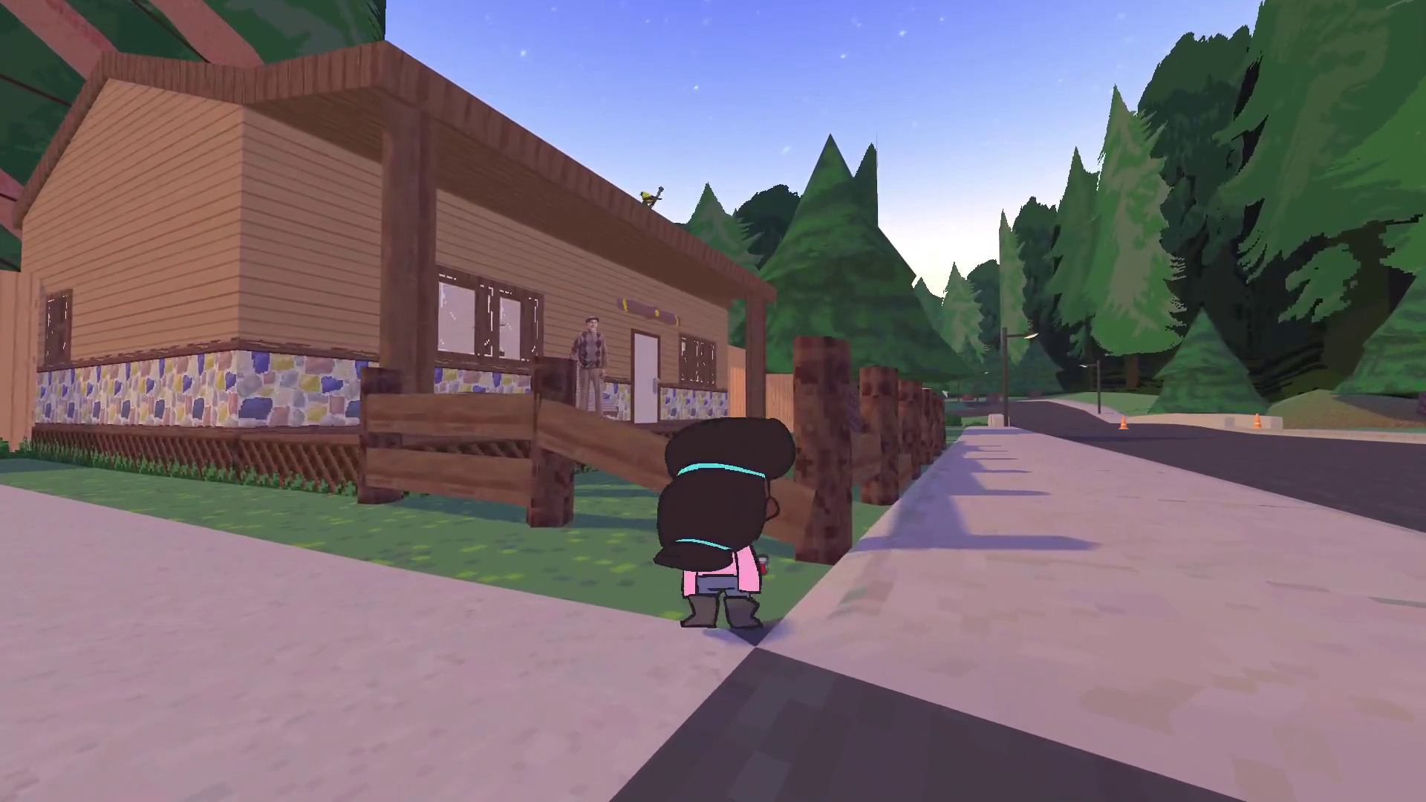
key(w)
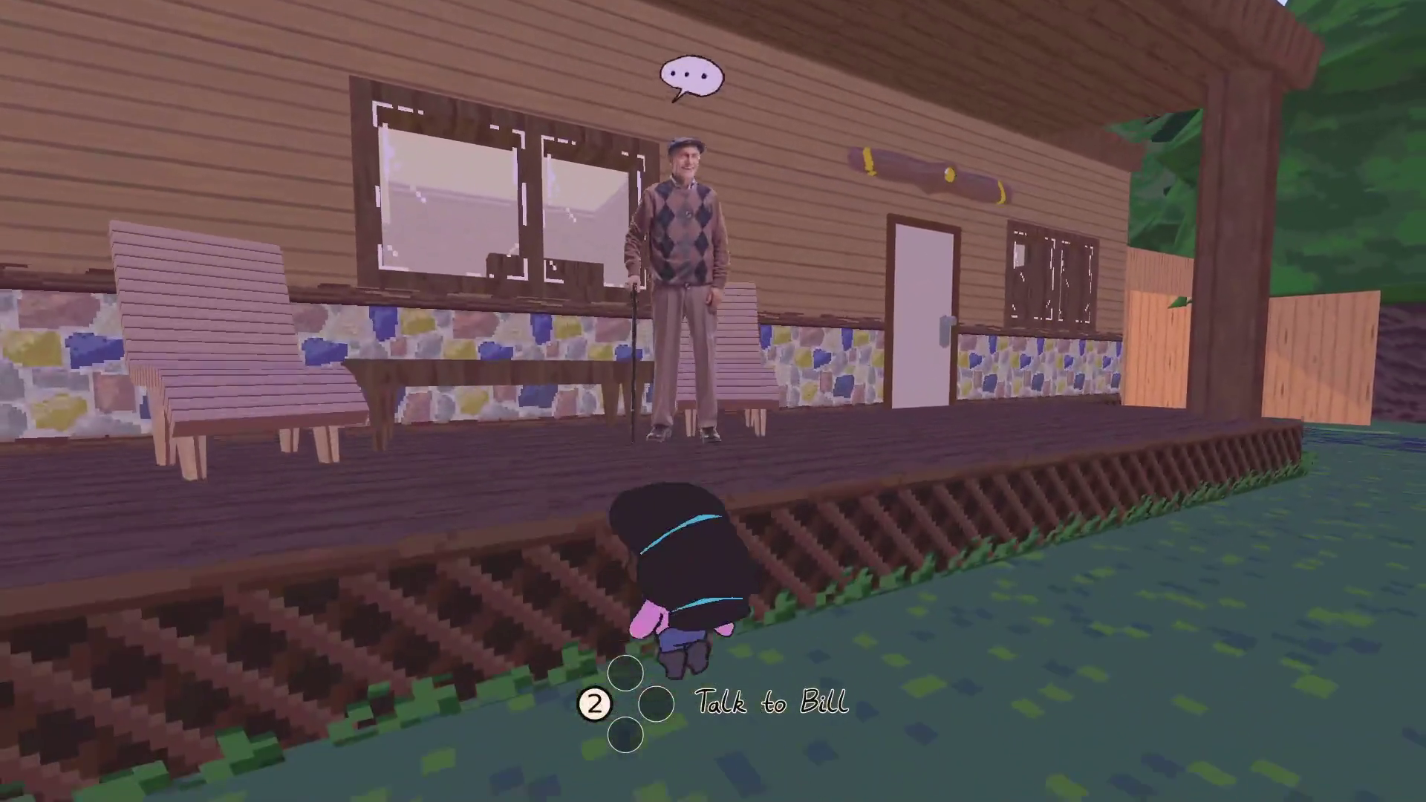
key(e)
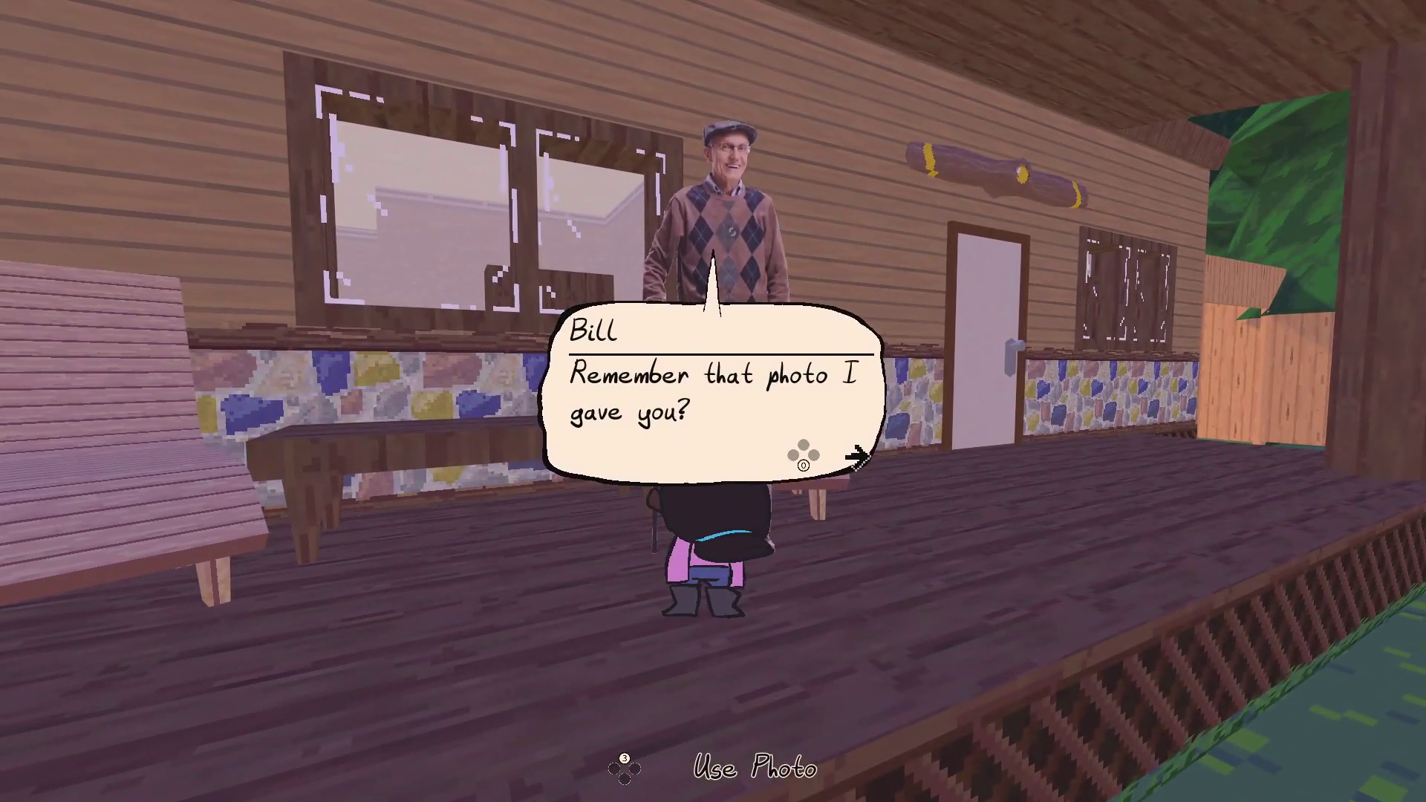
key(e)
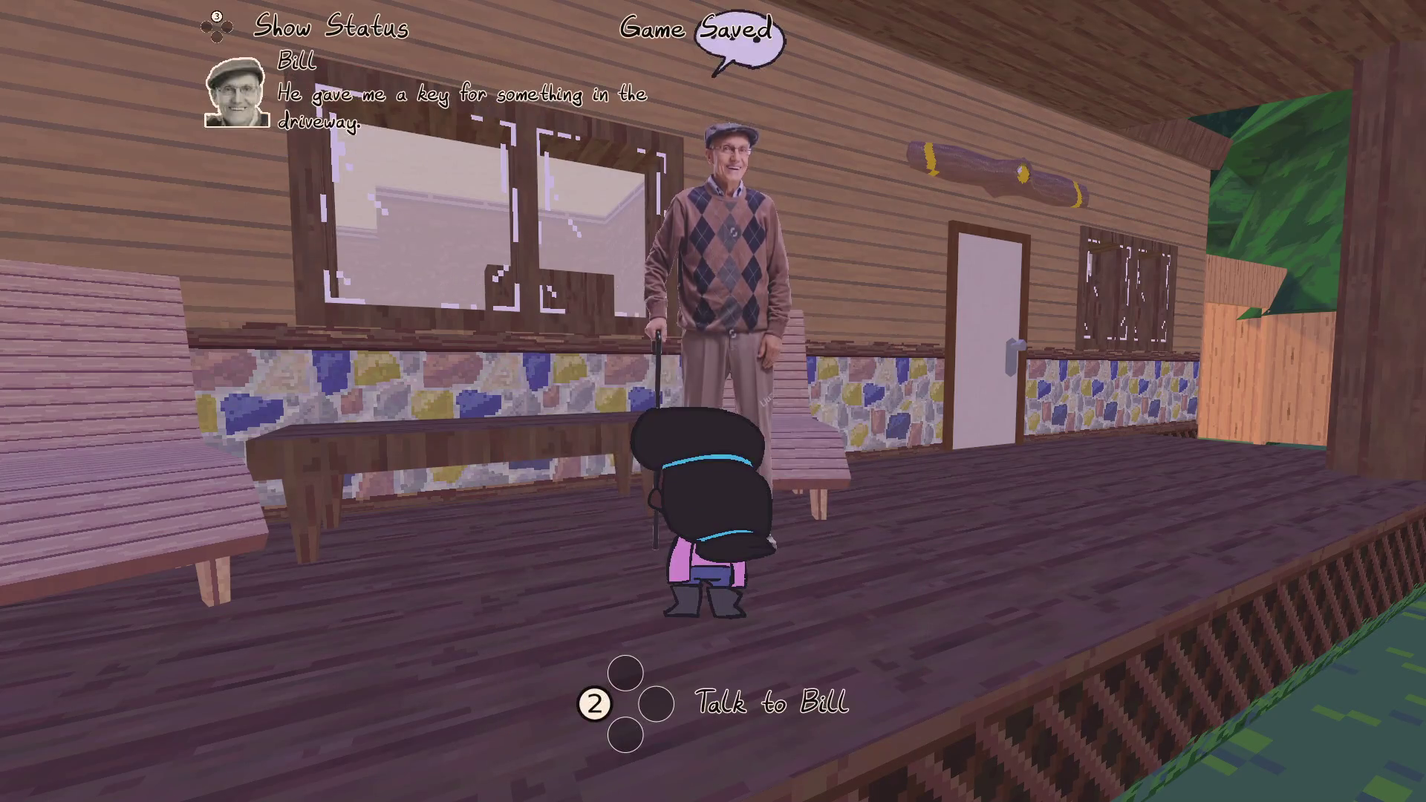
Climb into the pink toy car and drive it across the street onto the grass
key(a)
key(s)
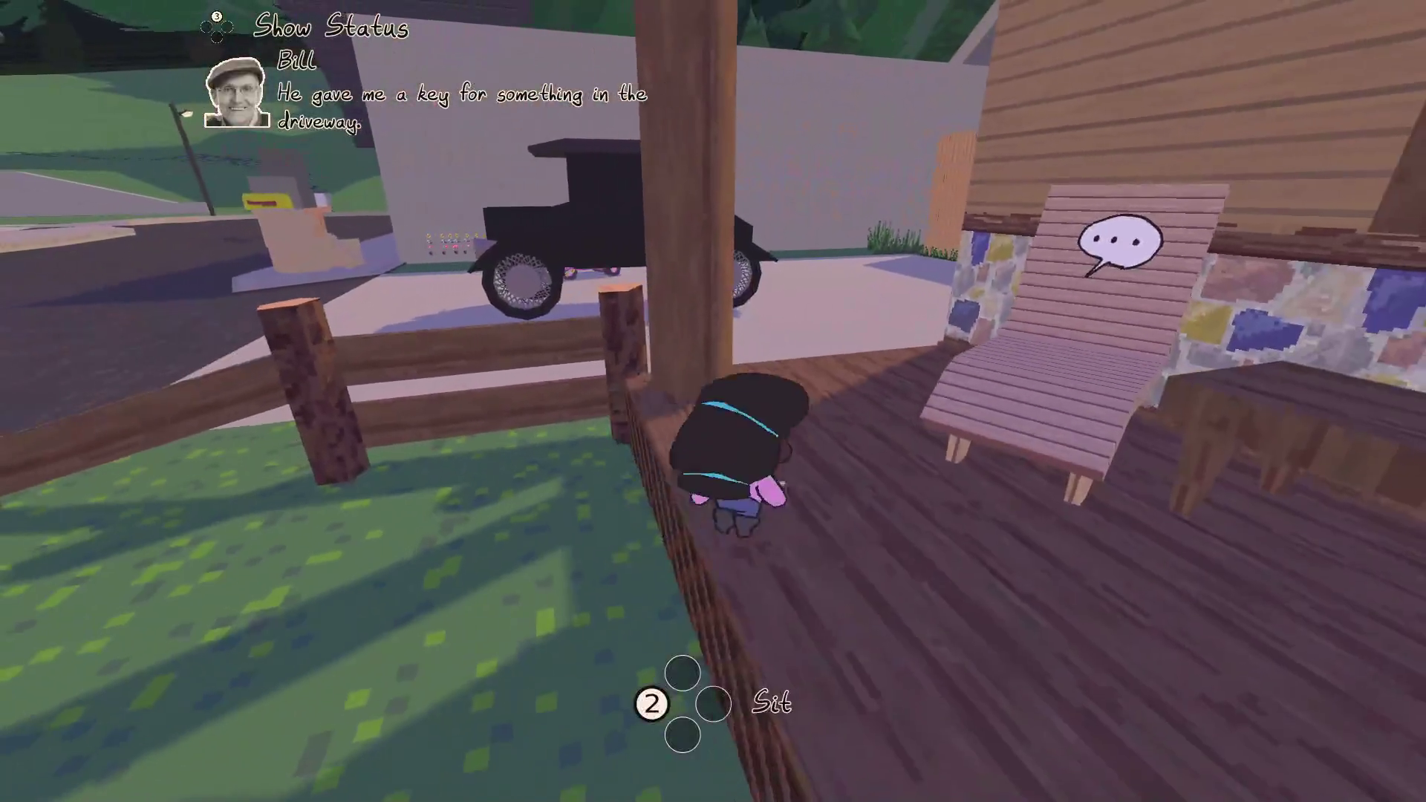
key(w)
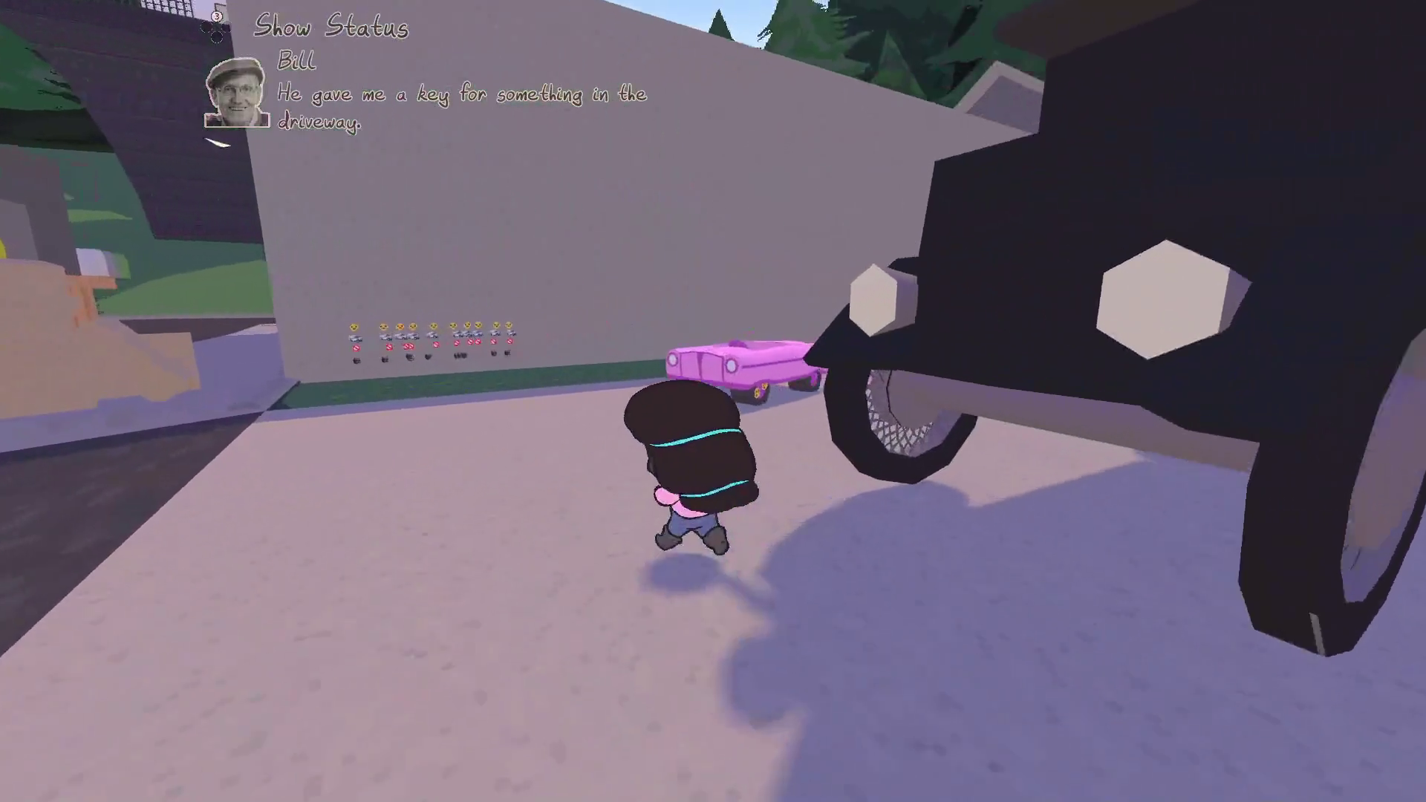
key(e)
key(w)
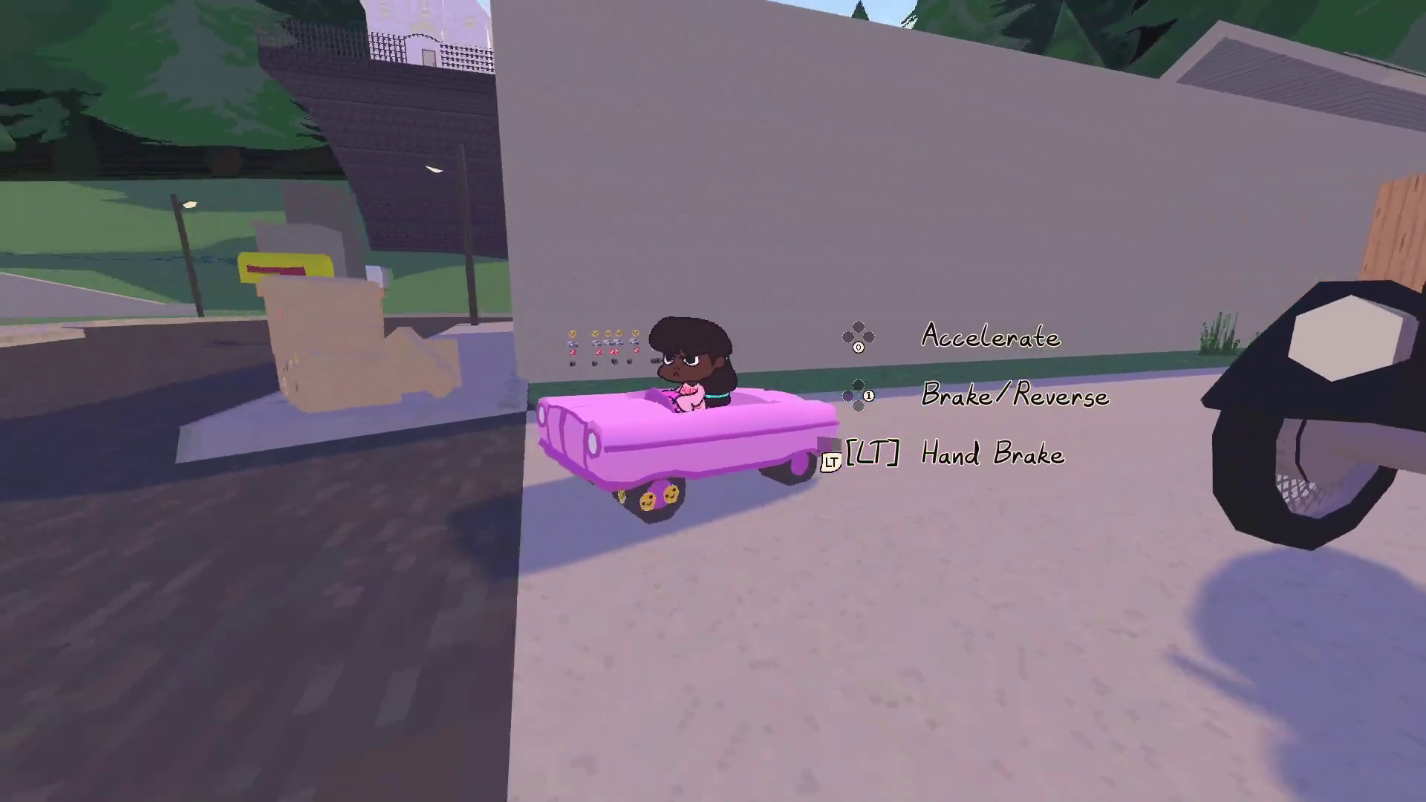
key(a)
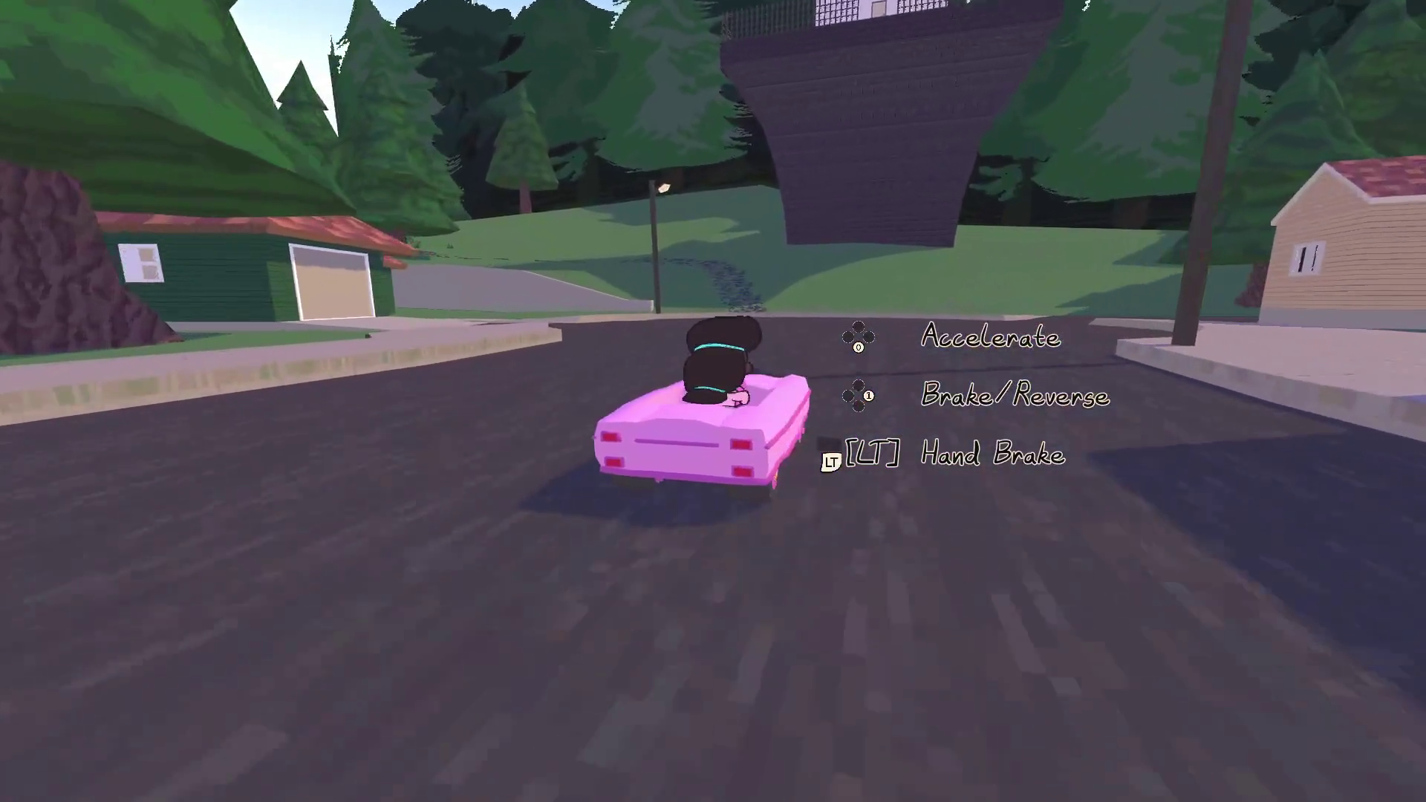
key(d)
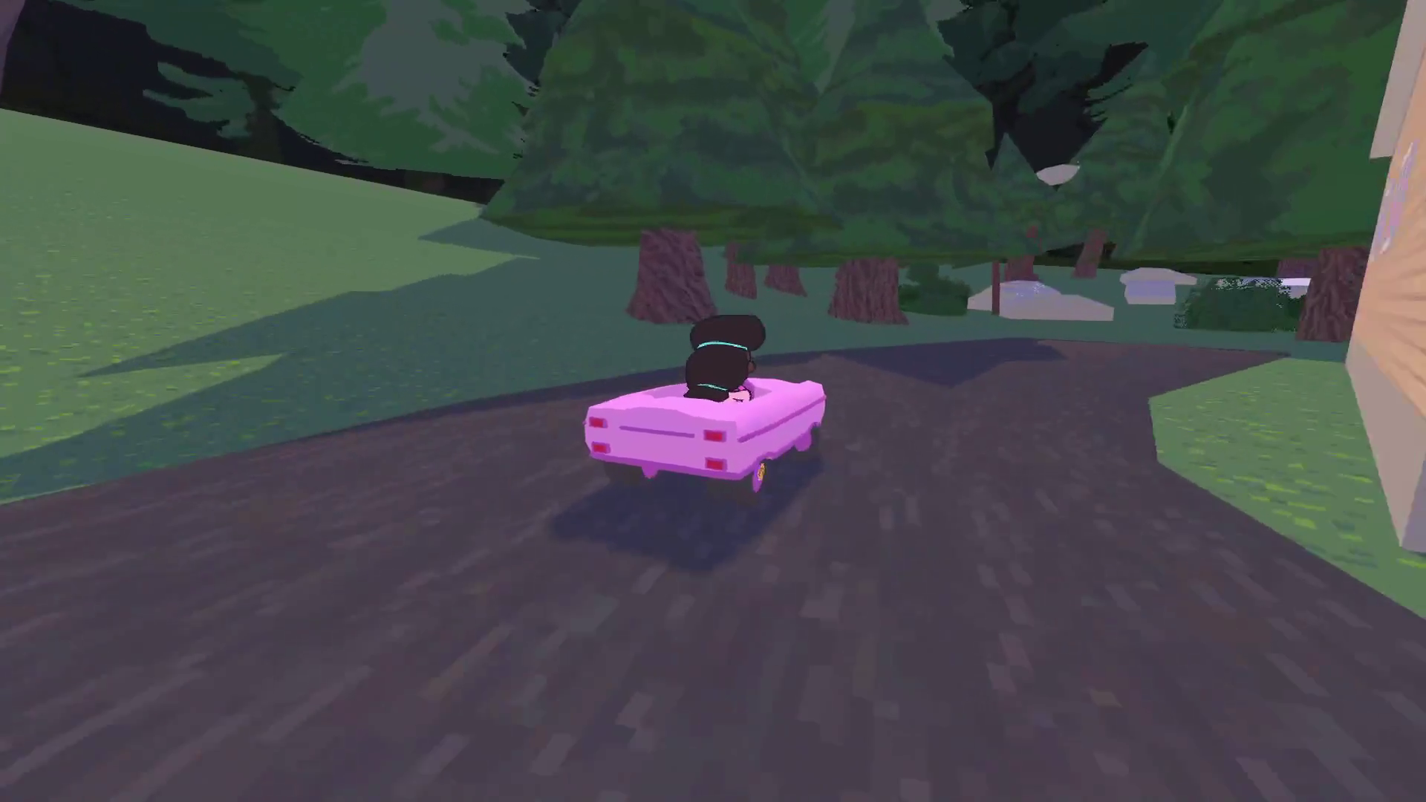
key(d)
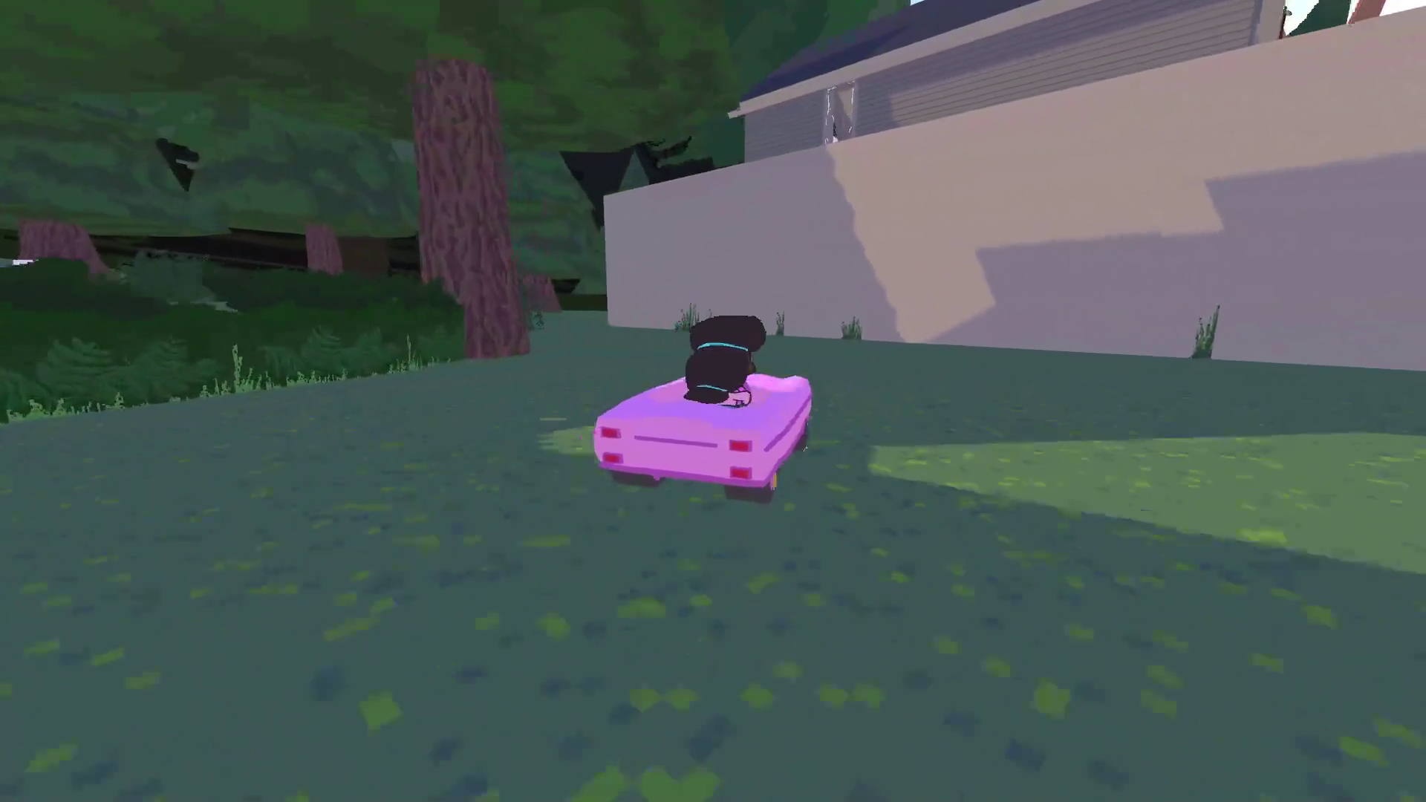
key(d)
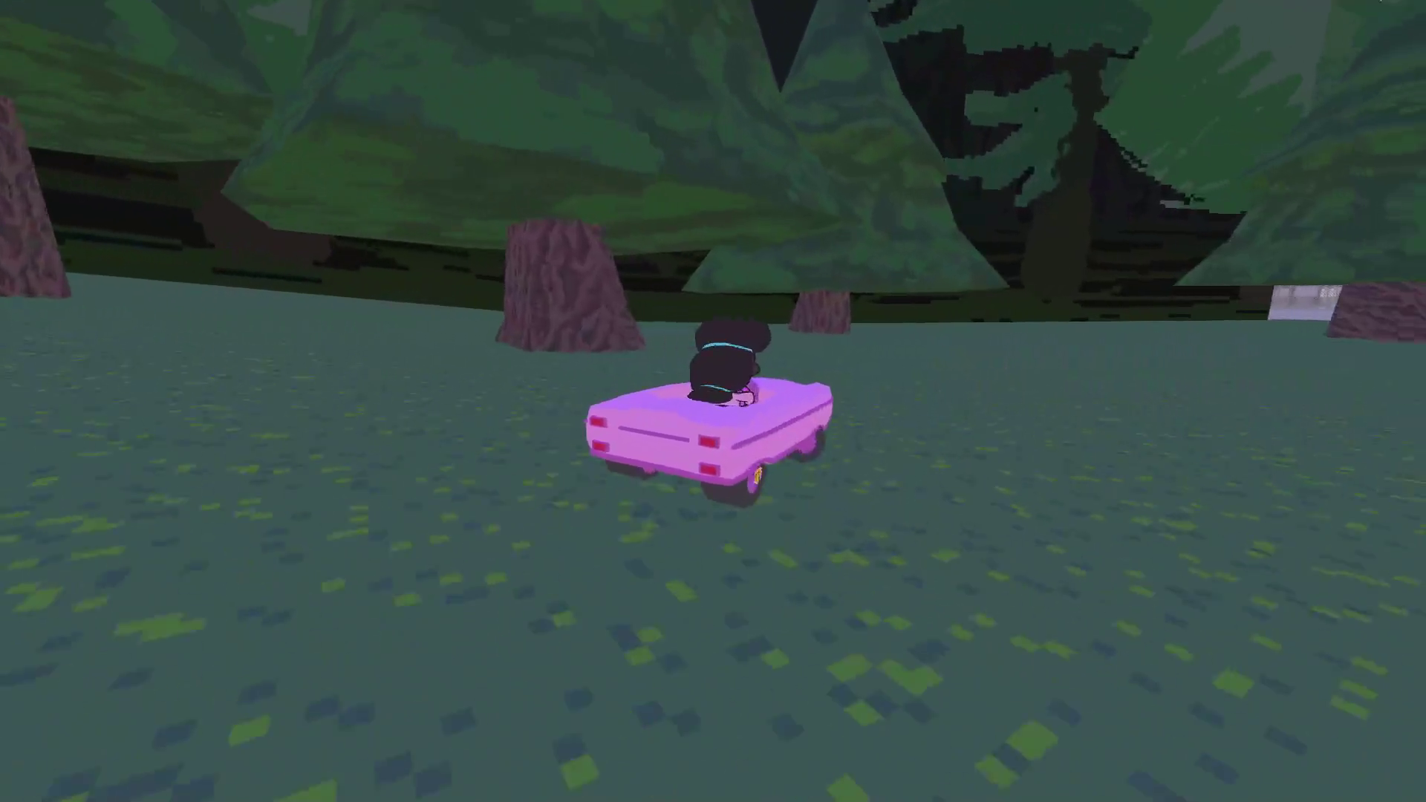
Pause the game, return to Godot, and place the caret at the end of line 389
key(Escape)
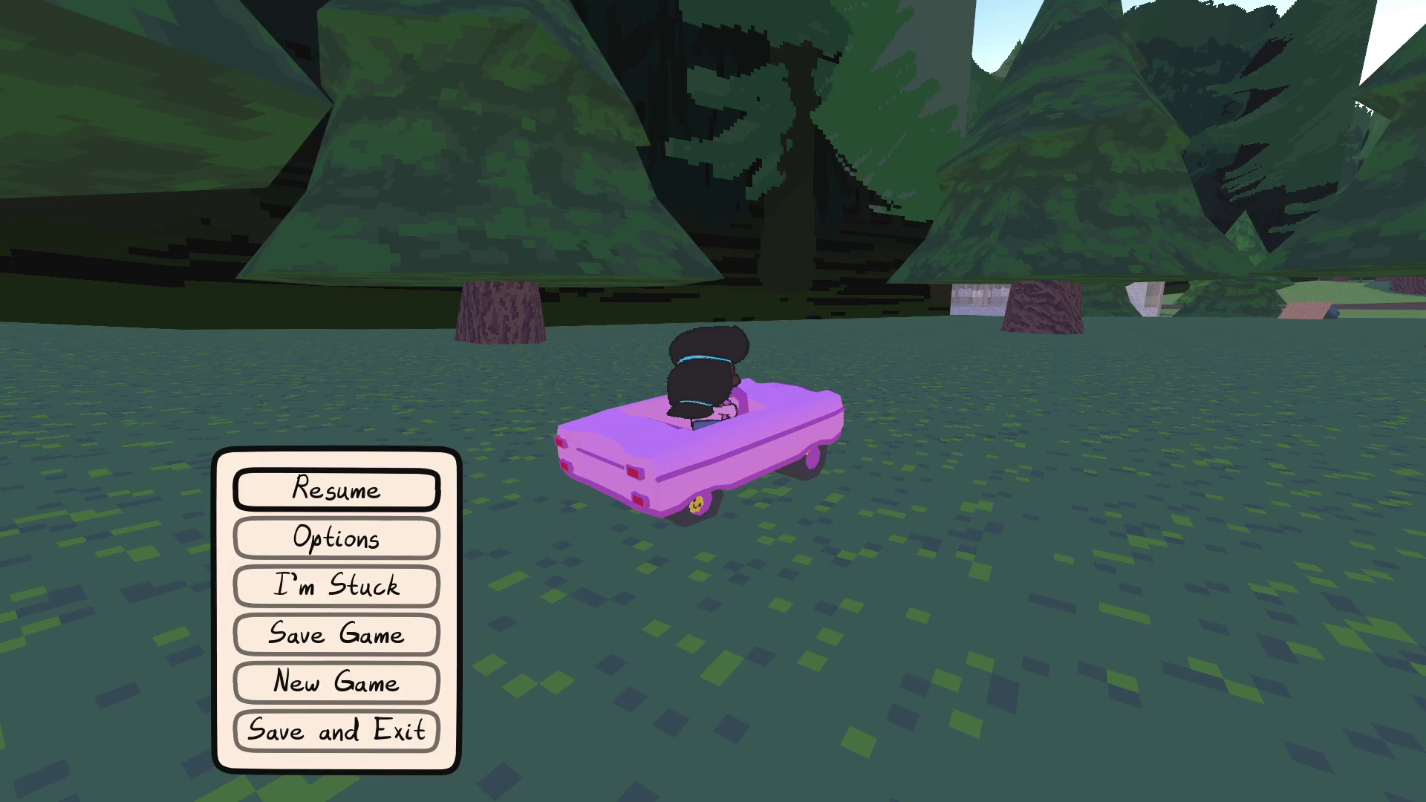
key(alt+Tab)
click(641, 339)
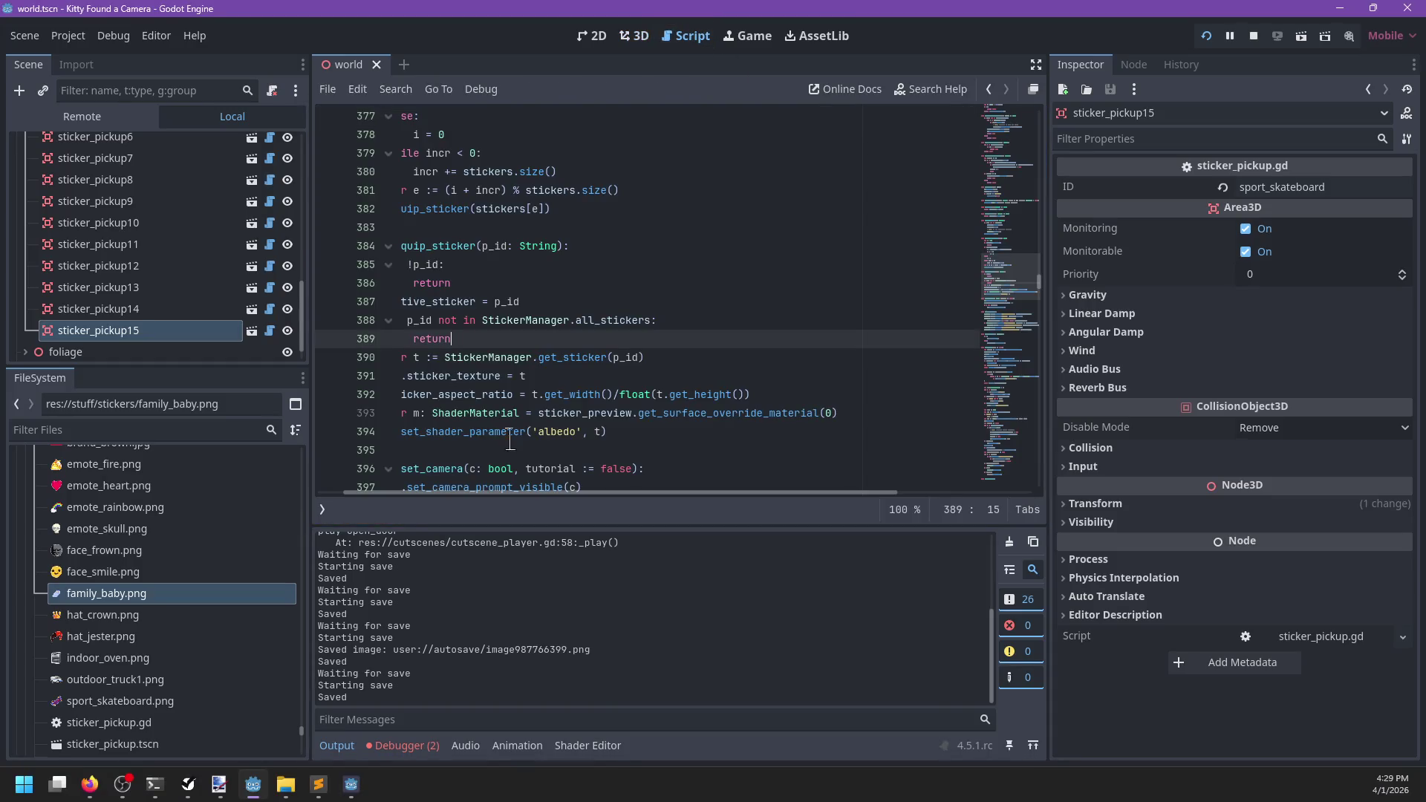
Open sticker_manager.gd from the list of open scripts
scroll(393, 492, left, 2)
click(323, 509)
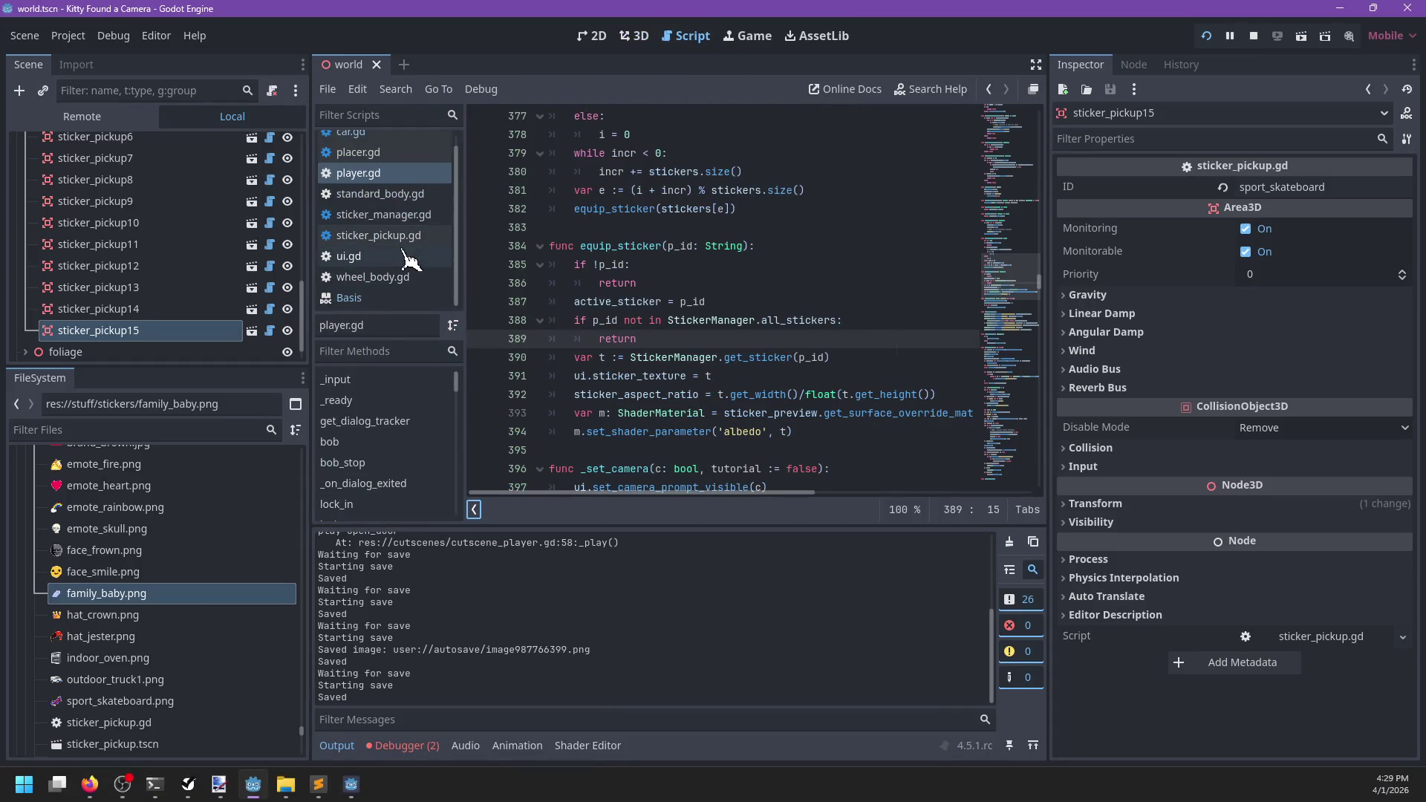
scroll(401, 193, down, 1)
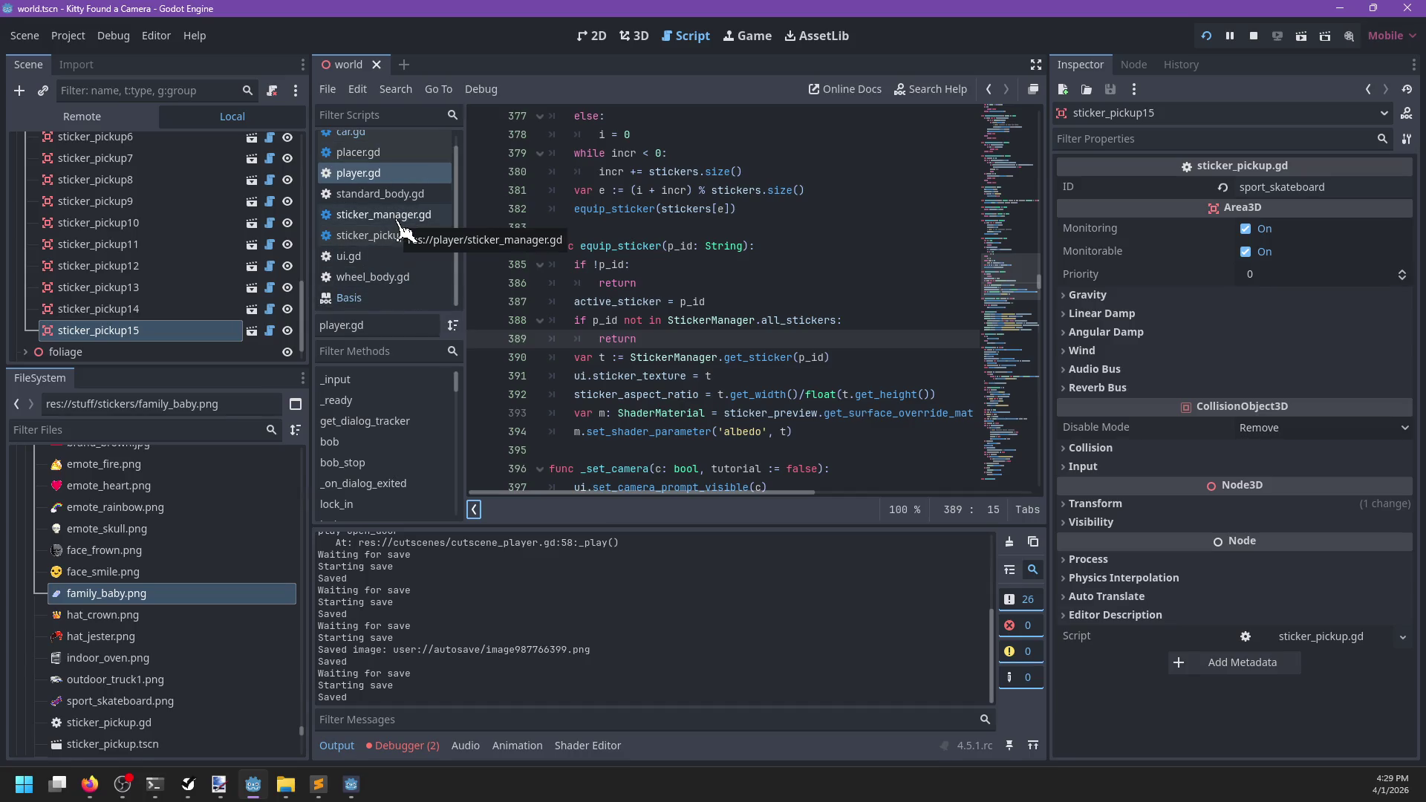
click(401, 230)
scroll(750, 275, up, 5)
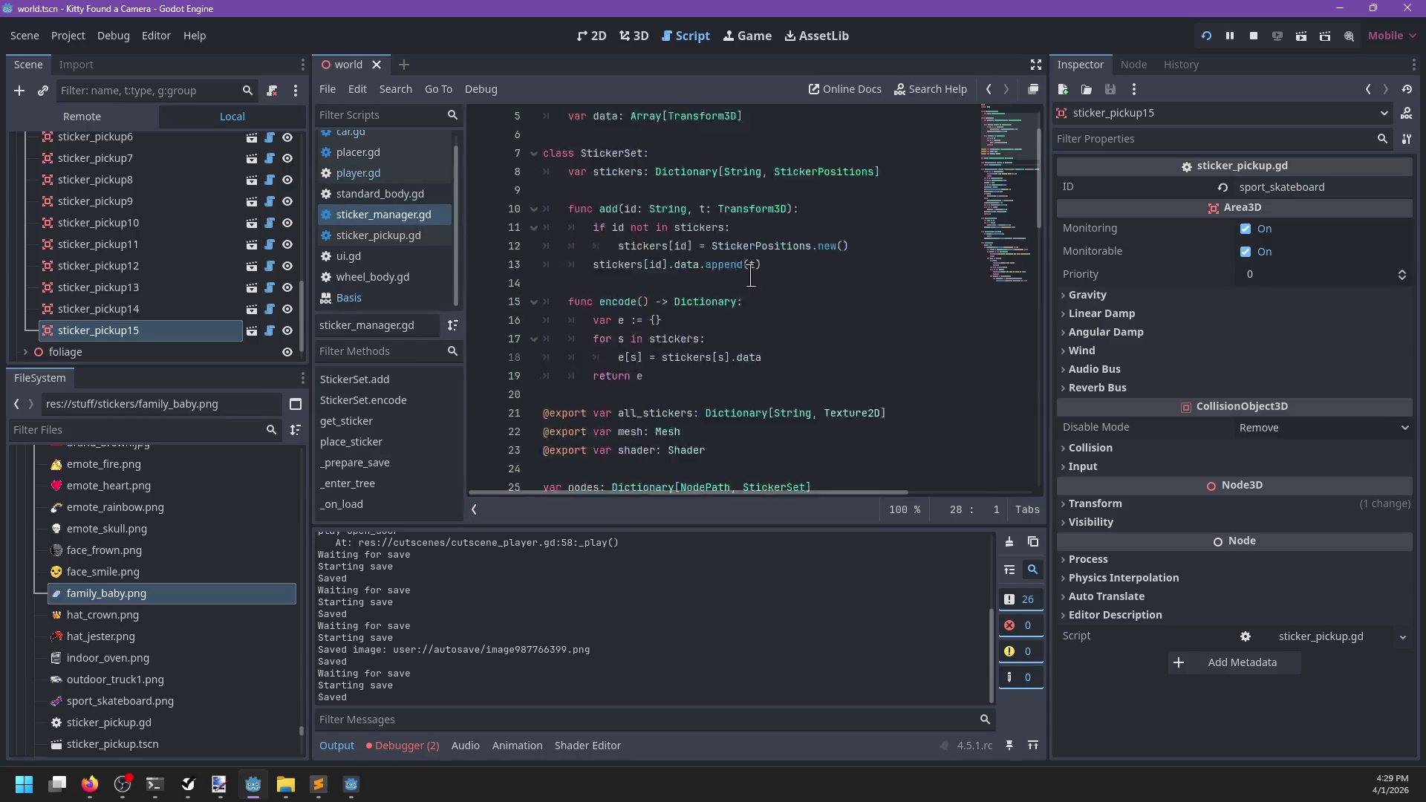
scroll(750, 277, down, 2)
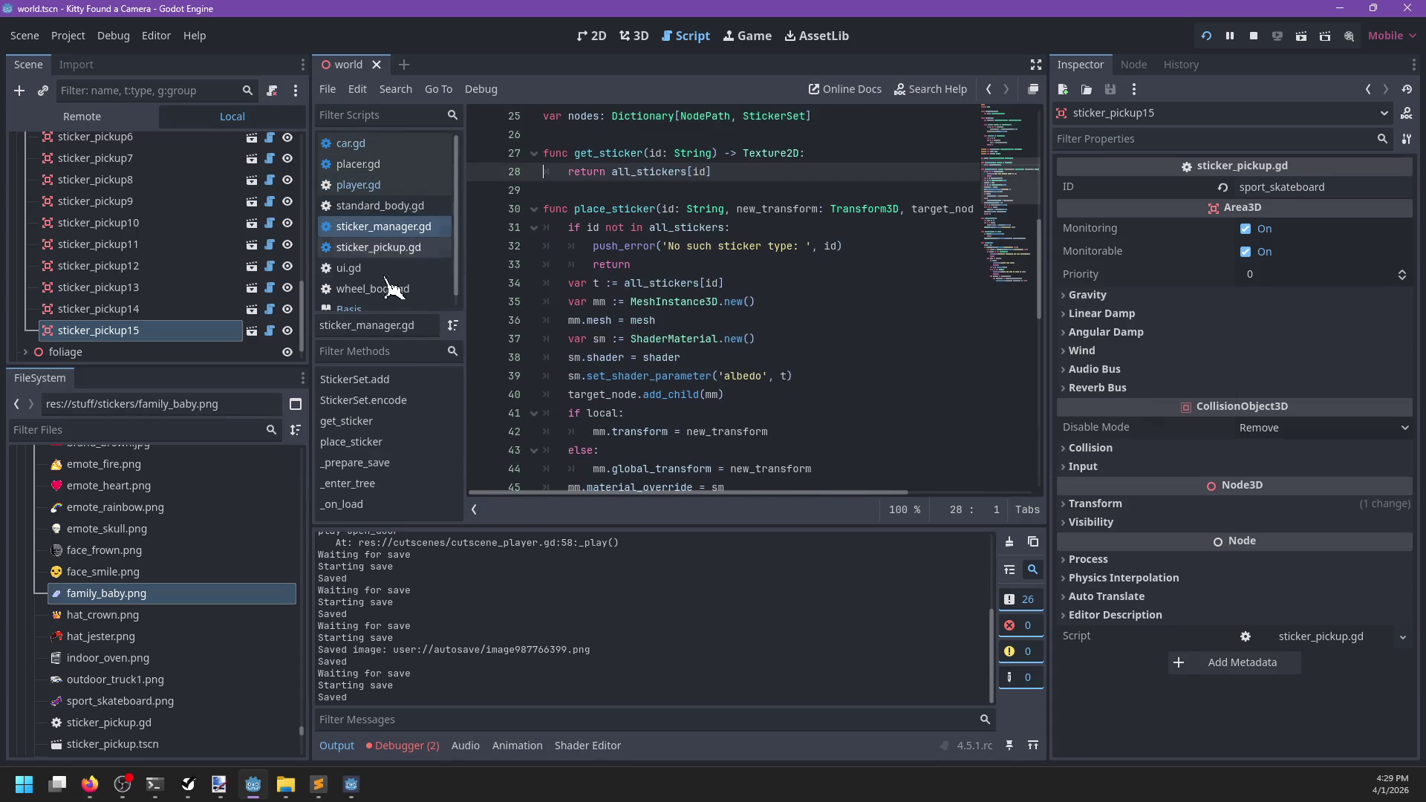
Filter the FileSystem for 'save' and open save_load.gd
click(220, 431)
text(g)
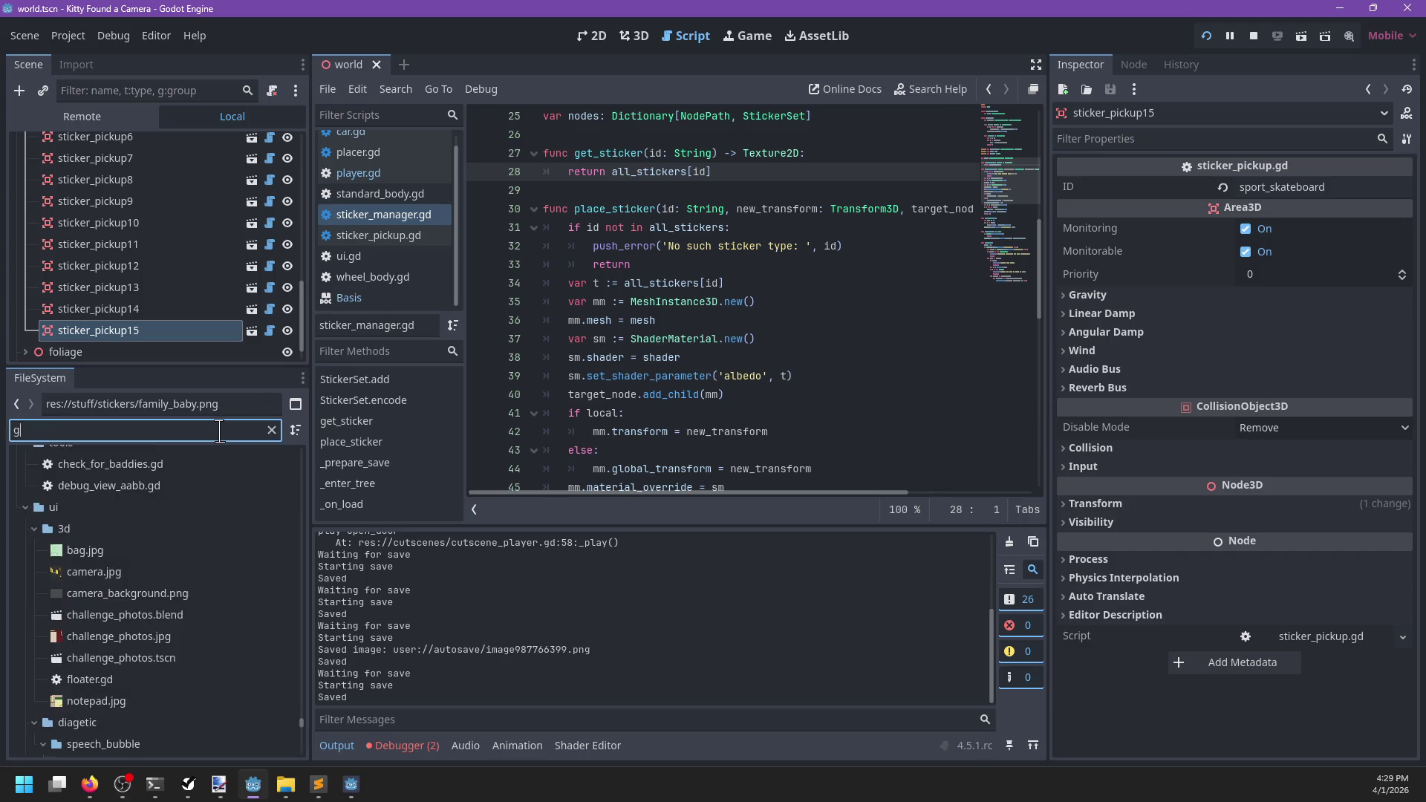
key(BackSpace)
text(save_)
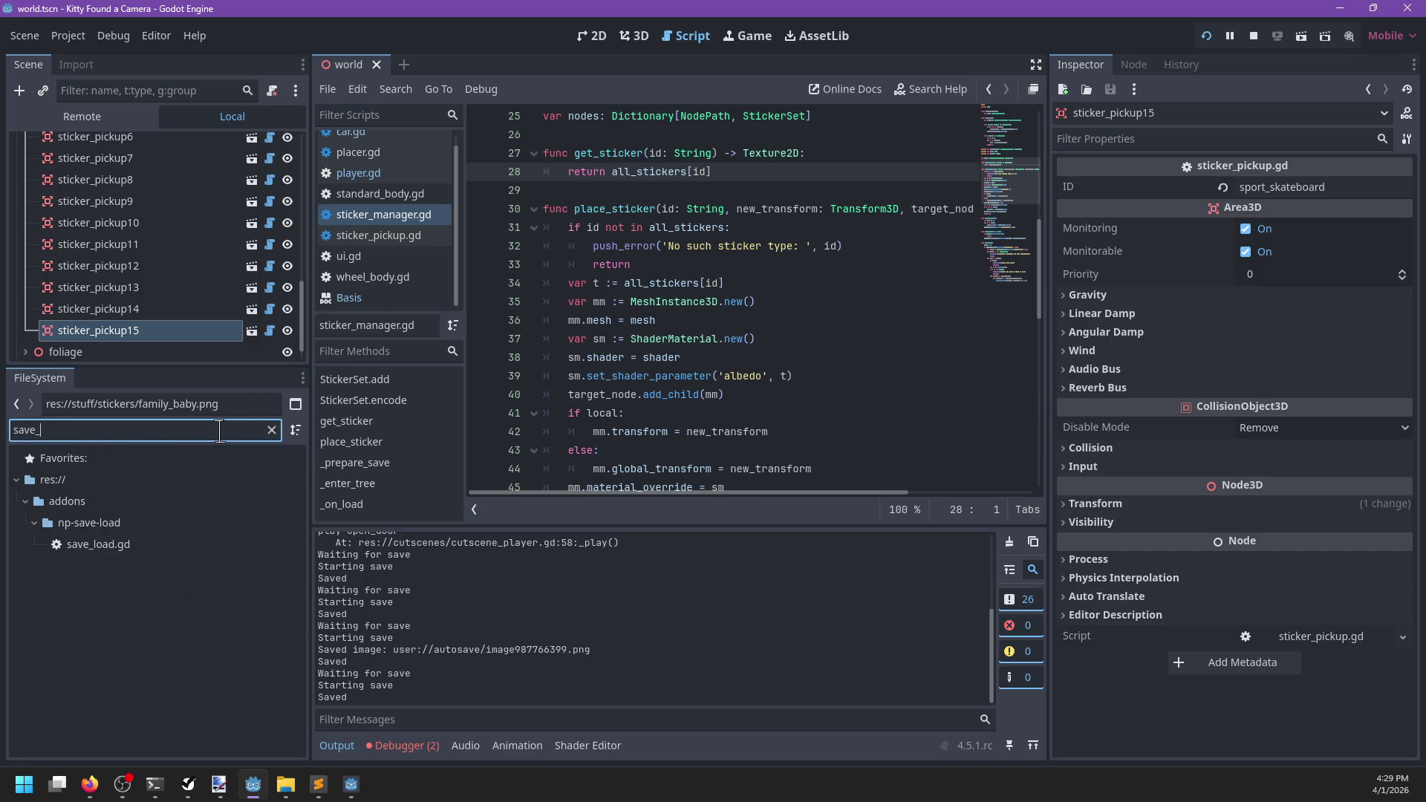
double_click(112, 546)
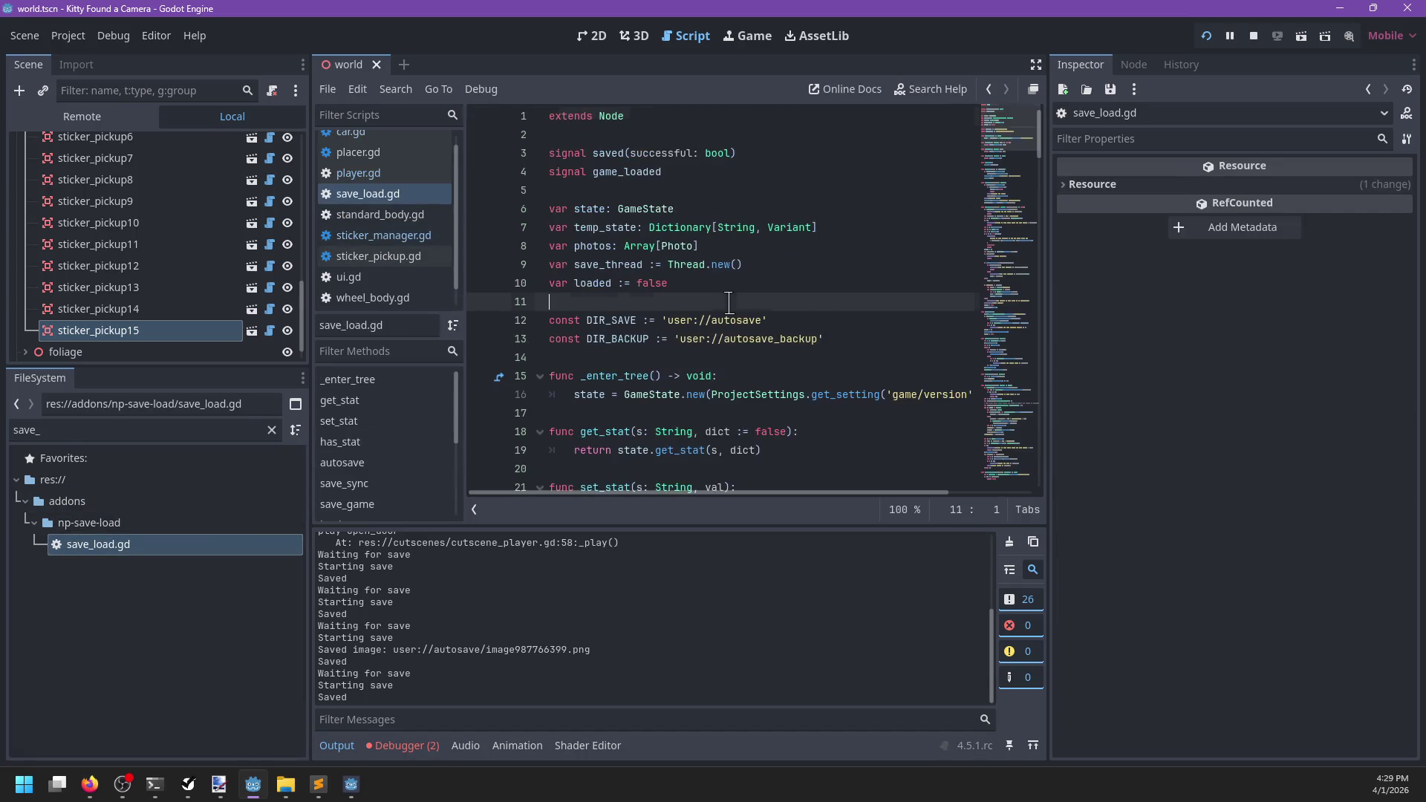
Add a 'signal game_reset' declaration below the existing signals in save_load.gd
click(726, 303)
key(ctrl+f)
text(reset)
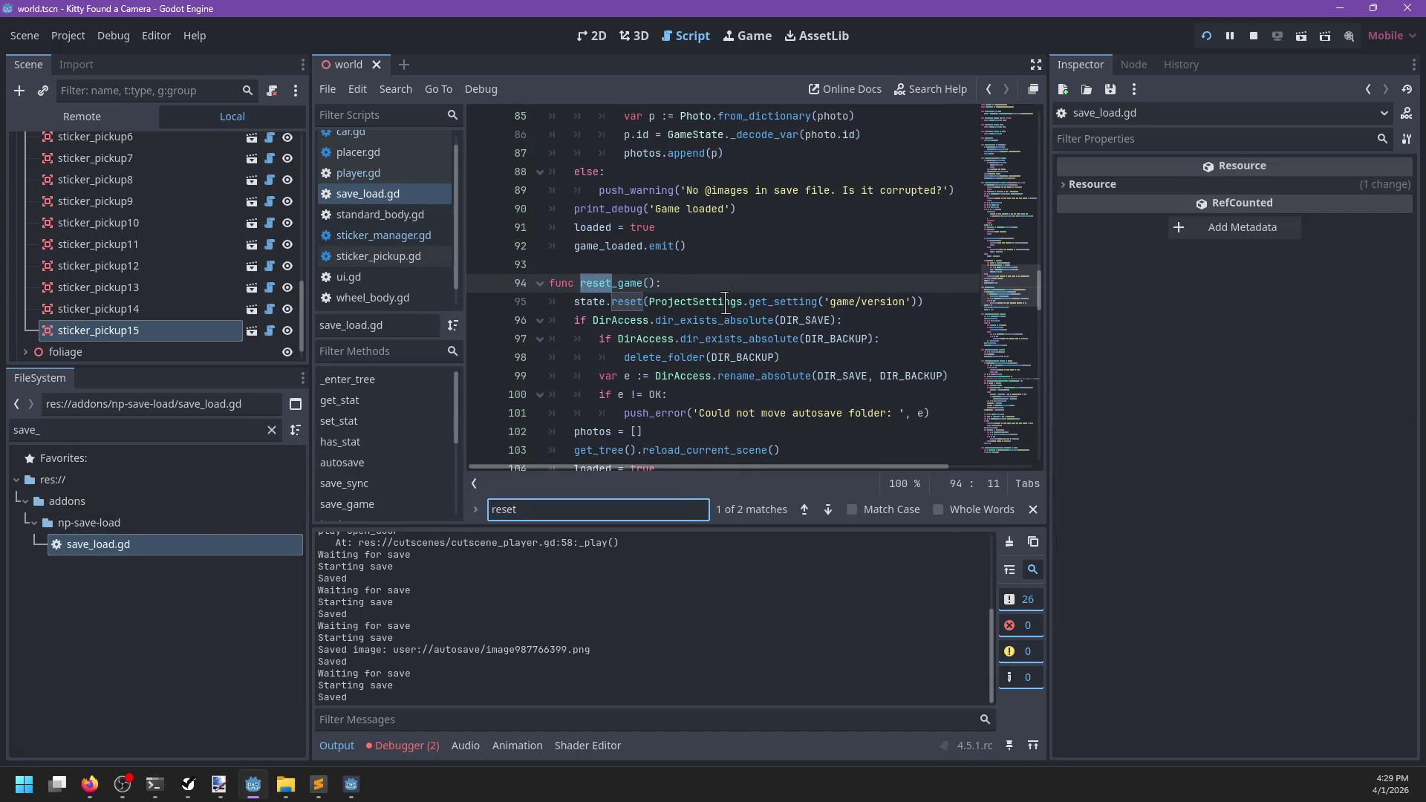
key(Escape)
scroll(720, 282, down, 2)
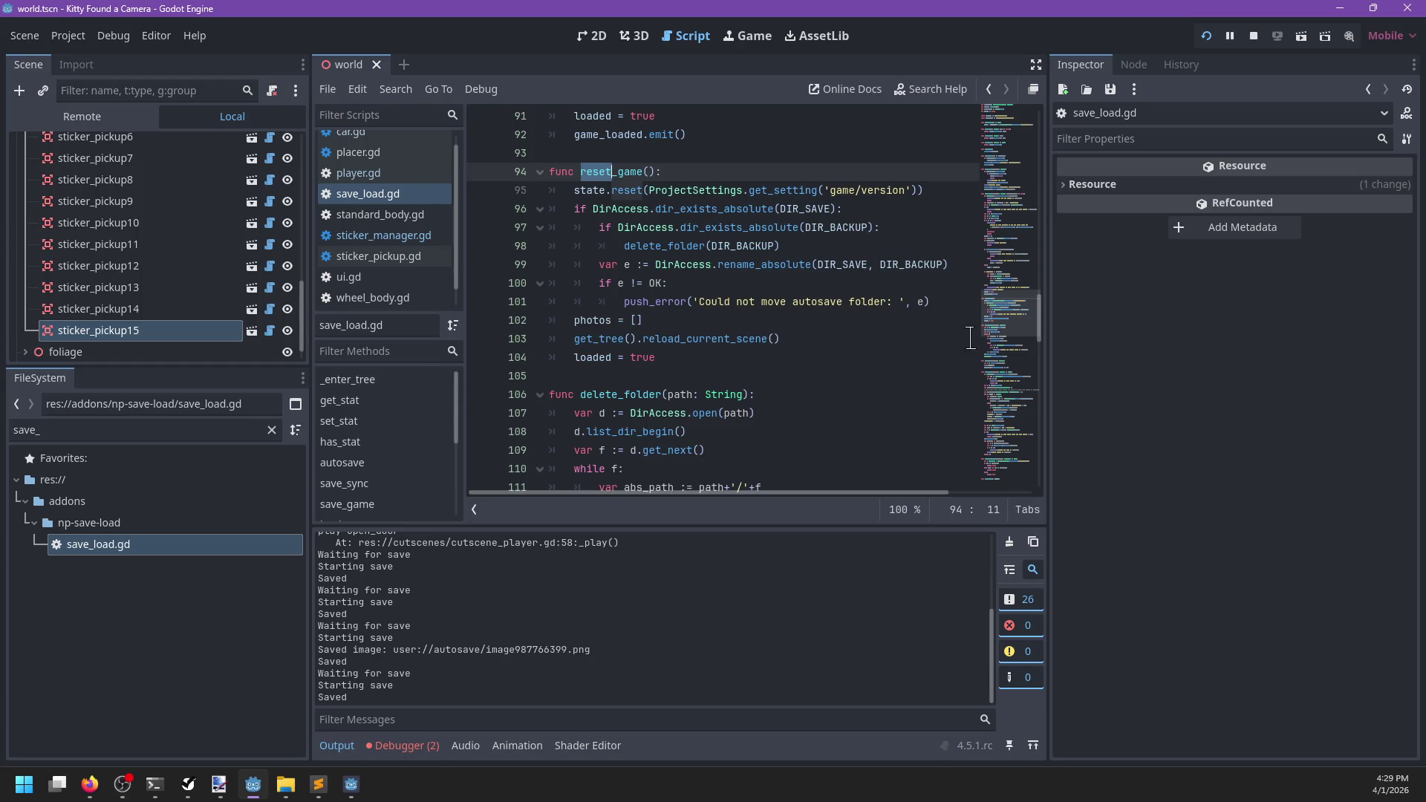
scroll(1010, 320, up, 20)
click(739, 165)
key(Down)
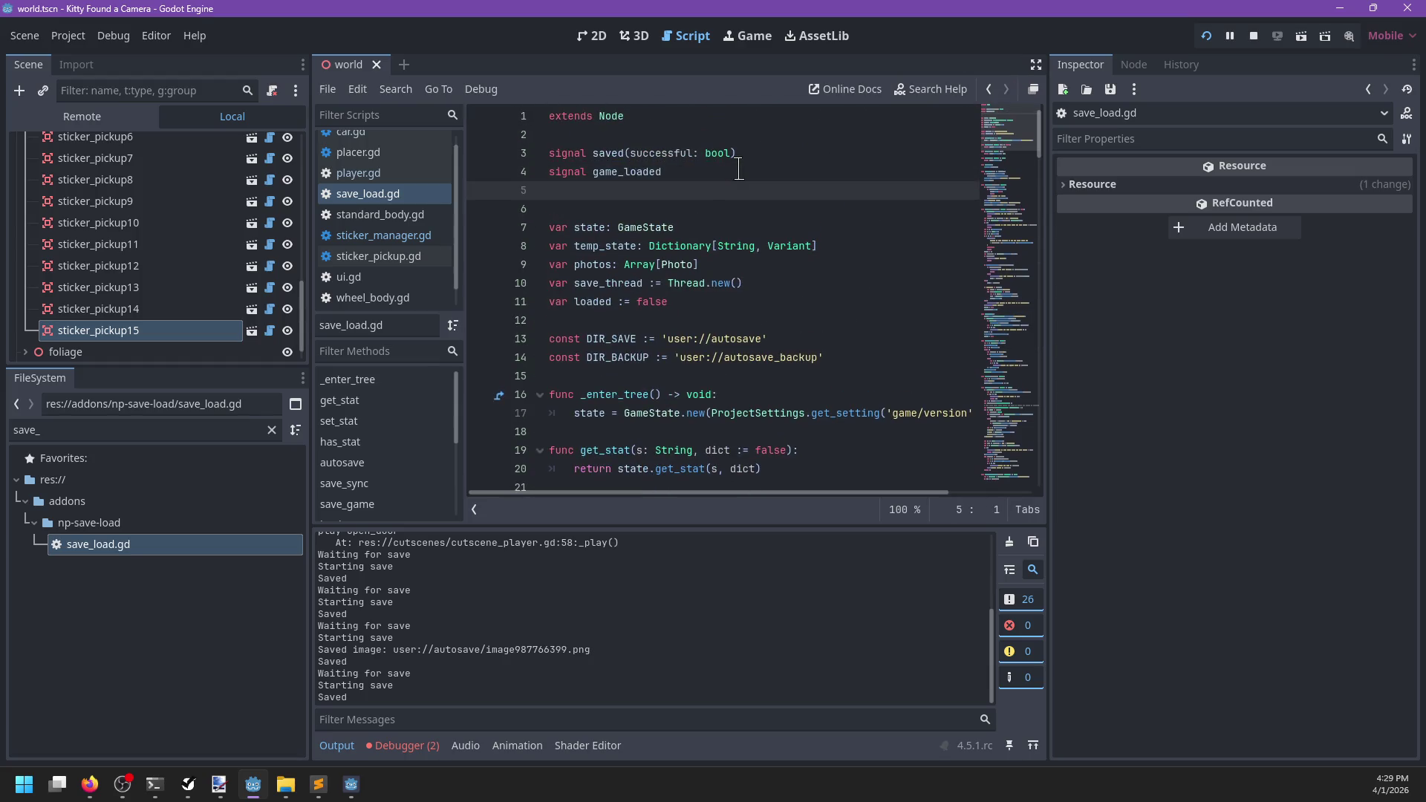
text(al ga)
Find reset_game and open a new line right after photos = []
key(ctrl+f)
key(Return)
key(Escape)
scroll(738, 169, down, 3)
click(695, 306)
key(Return)
text(game_+)
key(BackSpace)
key(BackSpace)
key(BackSpace)
key(Up)
key(Up)
key(Return)
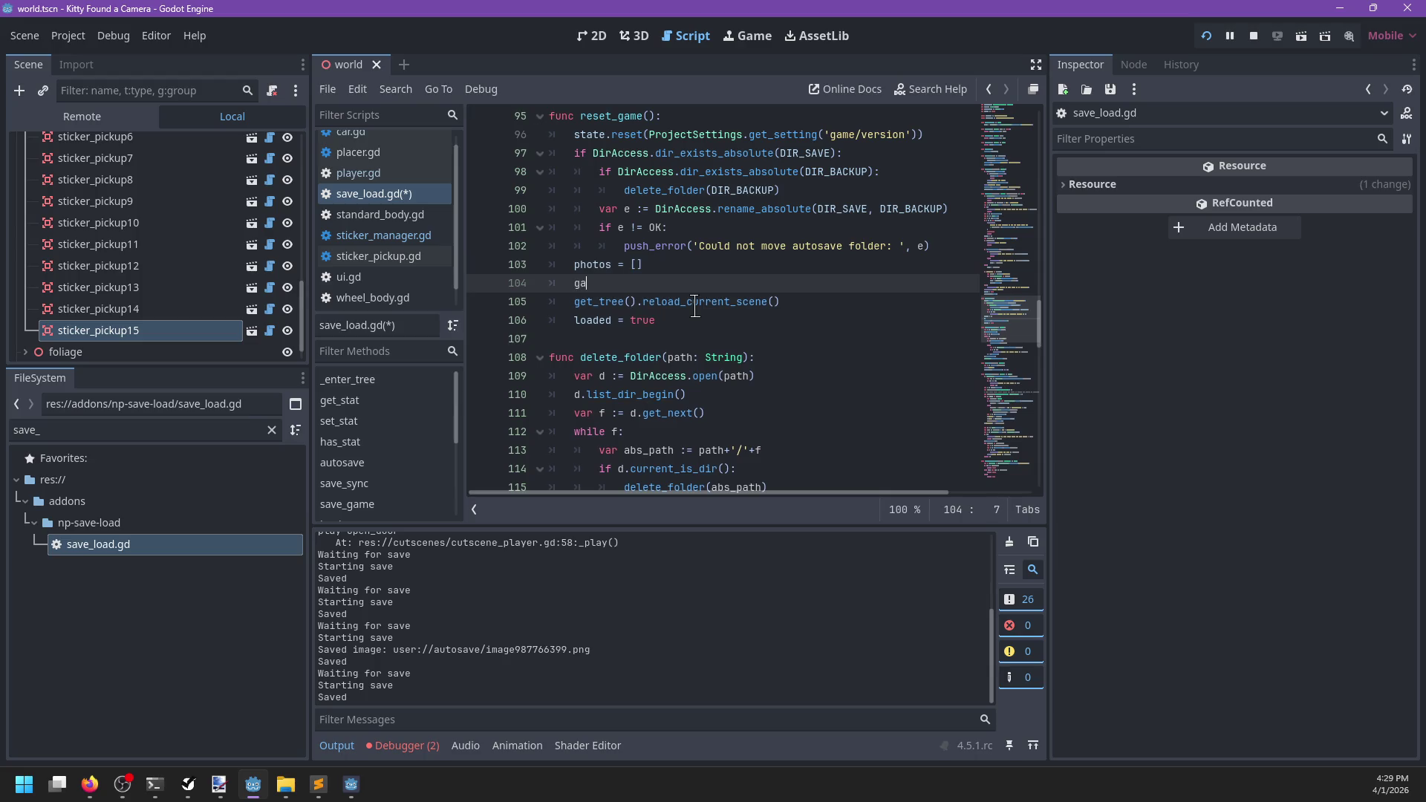
Insert game_reset.emit() there, save the script, and reopen sticker_manager.gd
text(me)
key(Down)
key(Return)
text(t())
key(ctrl+s)
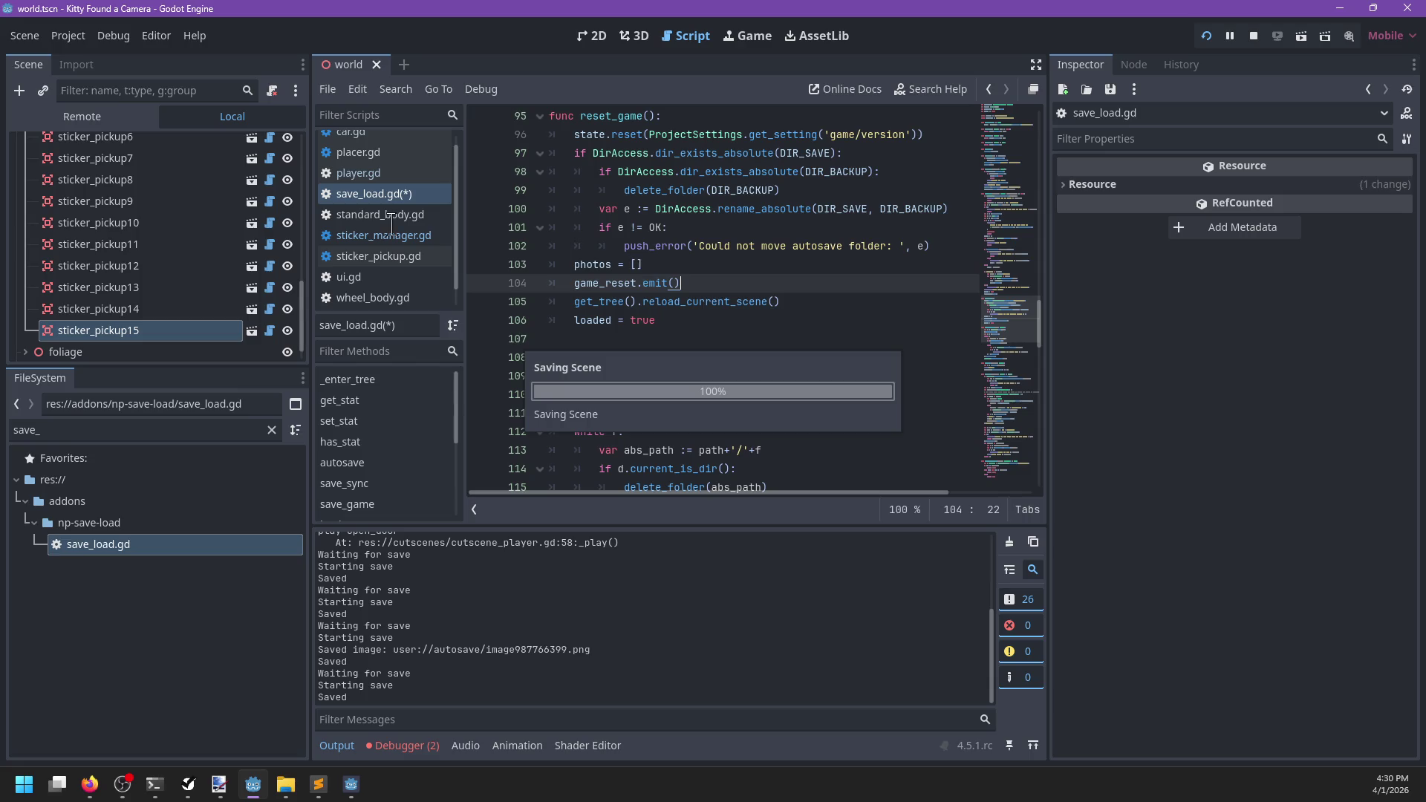
click(393, 239)
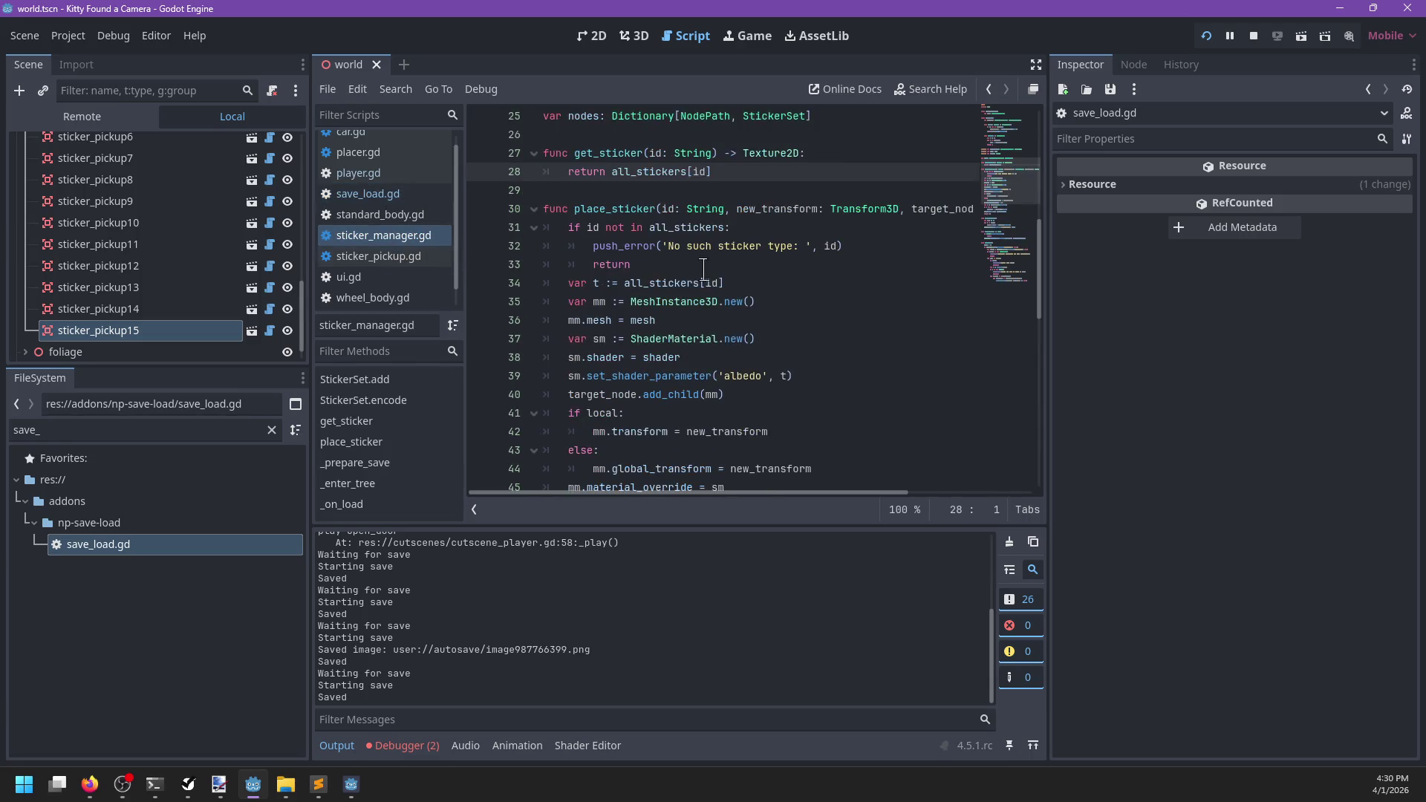
Find the game_loaded connect line in sticker_manager.gd and duplicate it
scroll(696, 269, up, 8)
scroll(702, 269, down, 5)
scroll(701, 269, up, 5)
key(ctrl+f)
text(save)
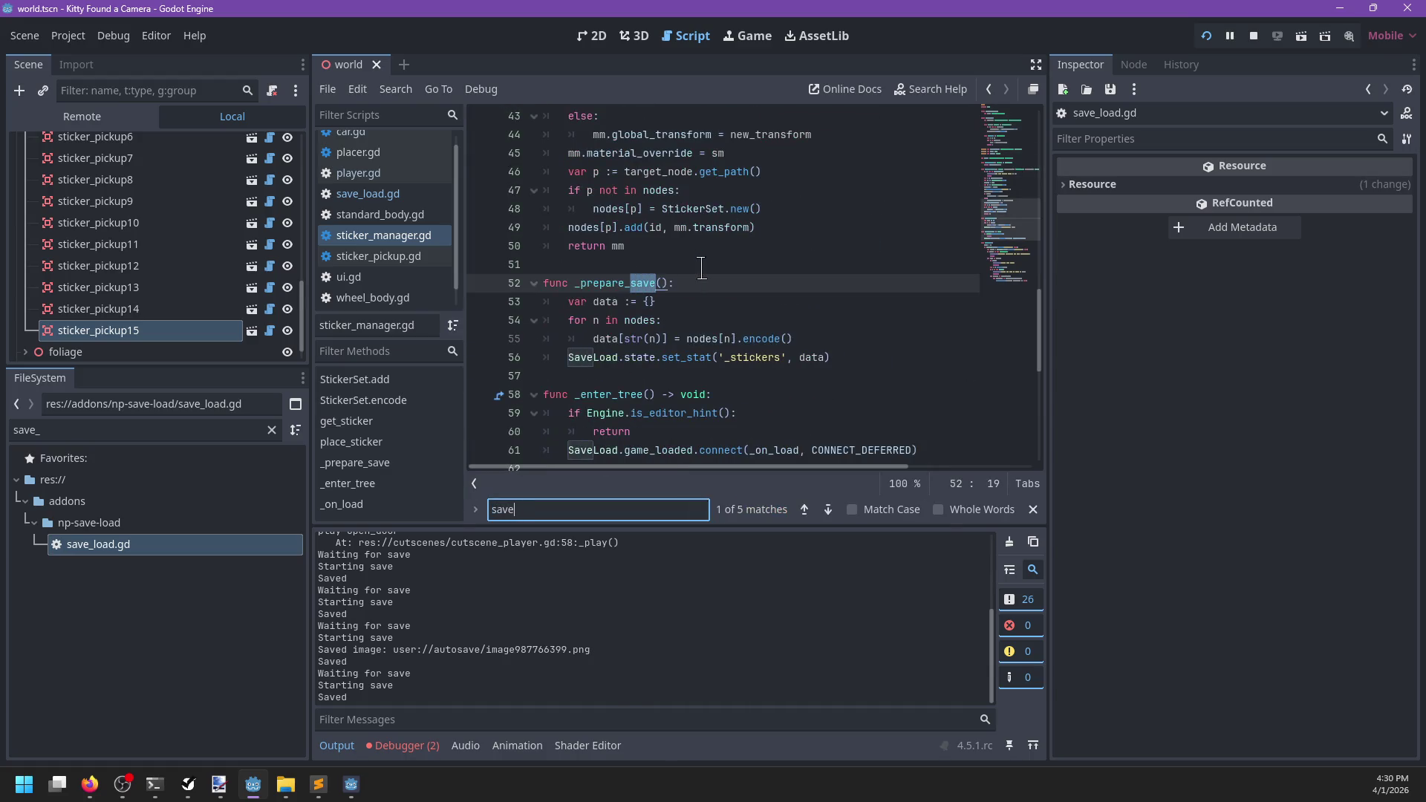
key(BackSpace)
key(BackSpace)
key(BackSpace)
text(ga)
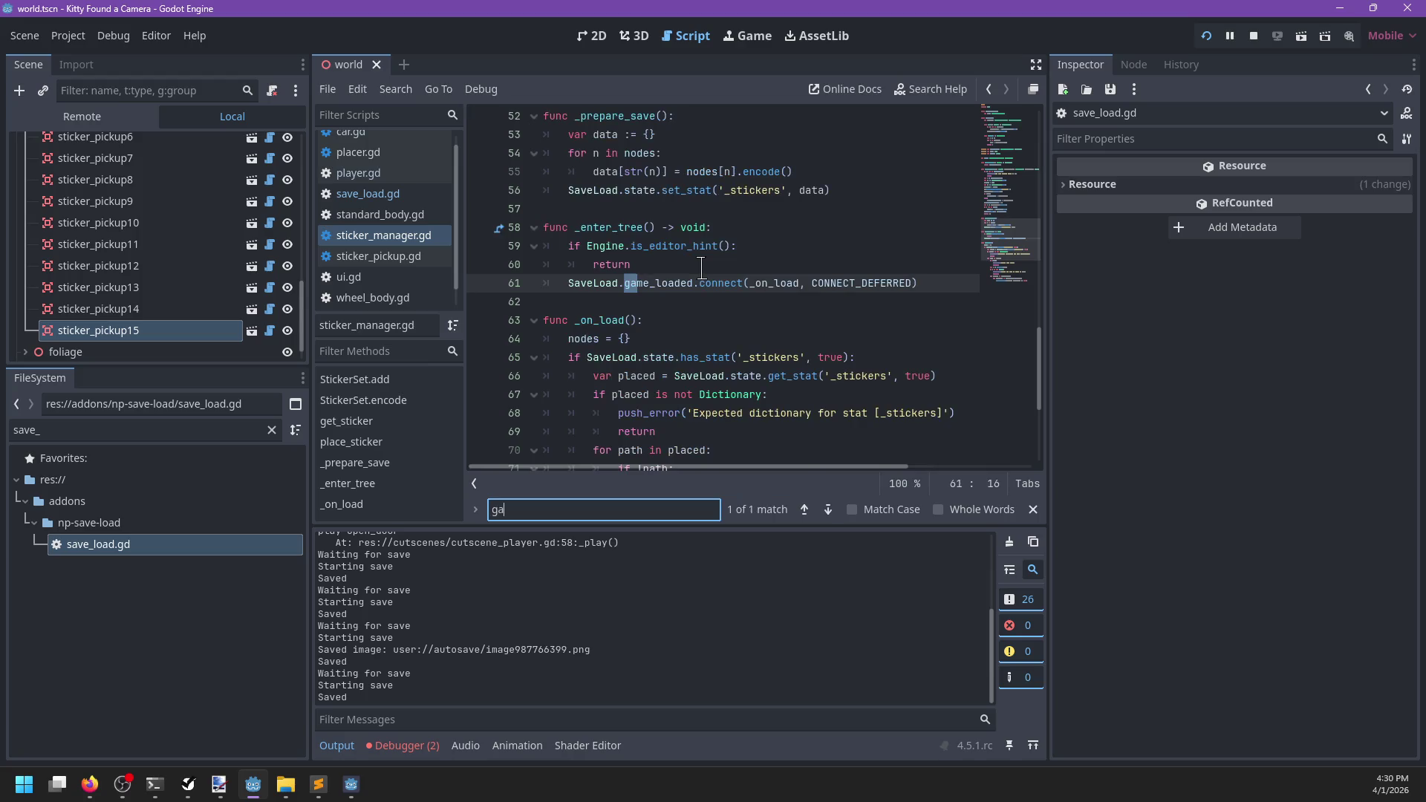
key(Escape)
click(699, 283)
key(ctrl+shift+d)
Change the copied line to game_reset.connect(_on_reset)
double_click(657, 301)
text(game_reset)
key(ctrl+Right)
key(ctrl+Right)
key(ctrl+shift+Right)
key(ctrl+shift+Right)
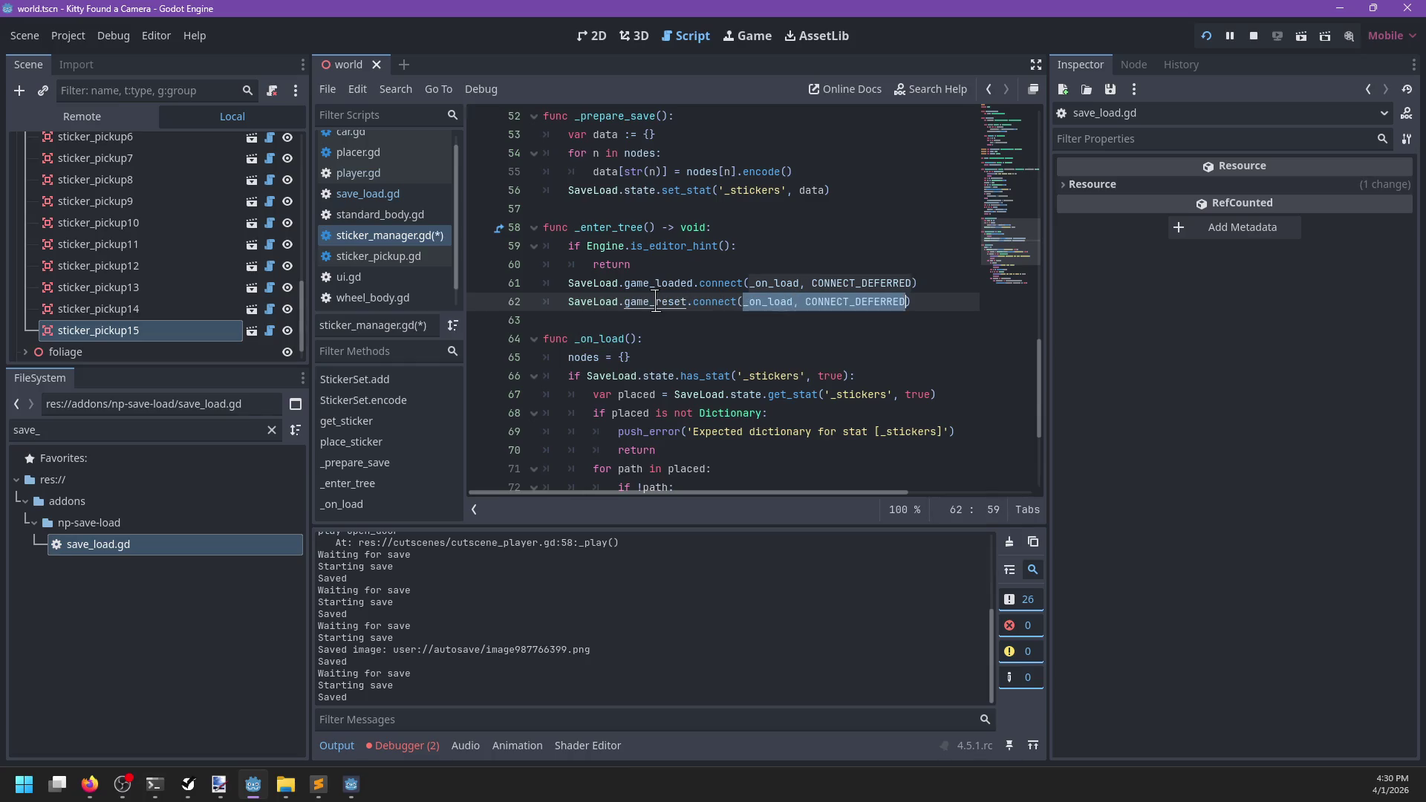
text(_on_res)
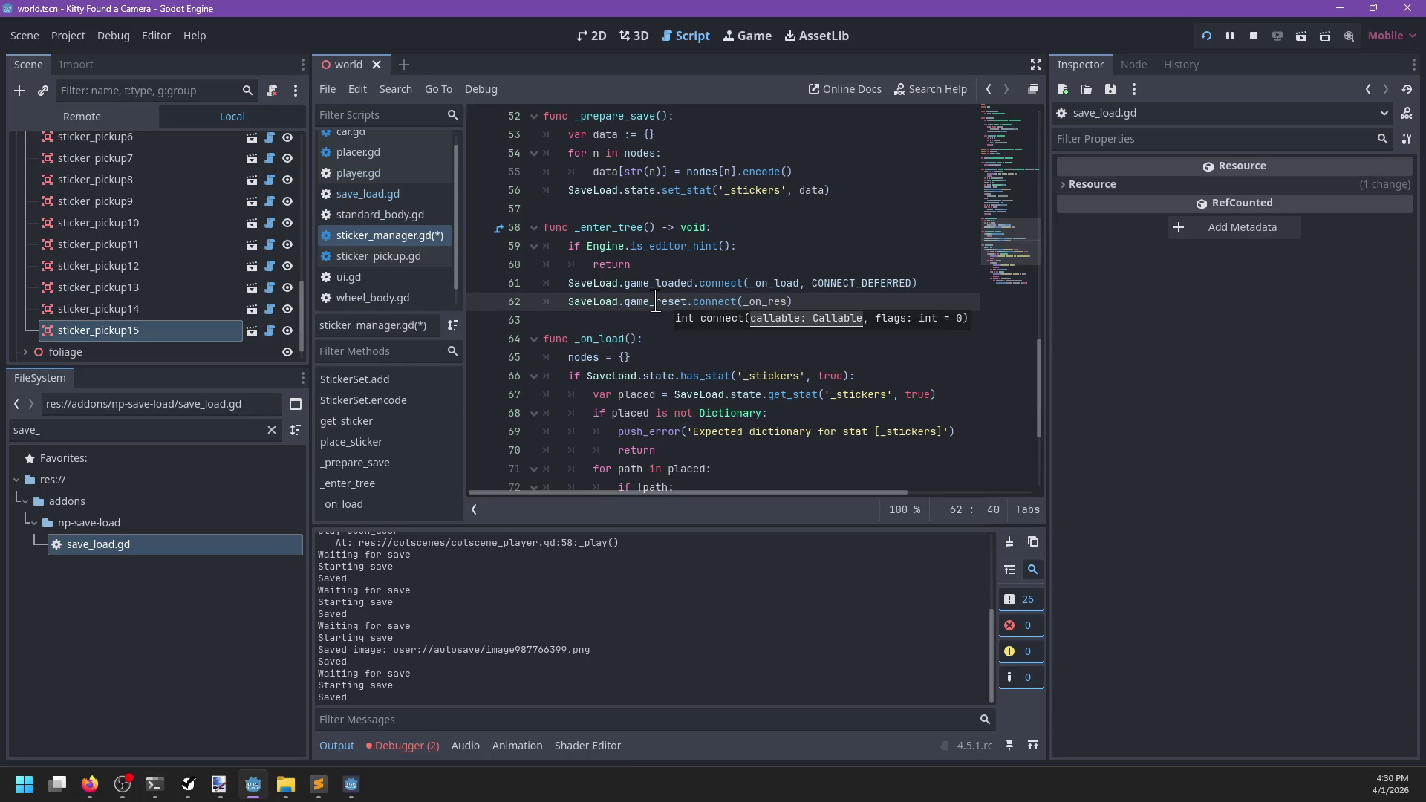
Add a func _on_reset() whose body calls nodes.clear()
click(629, 318)
key(Return)
key(Return)
key(Up)
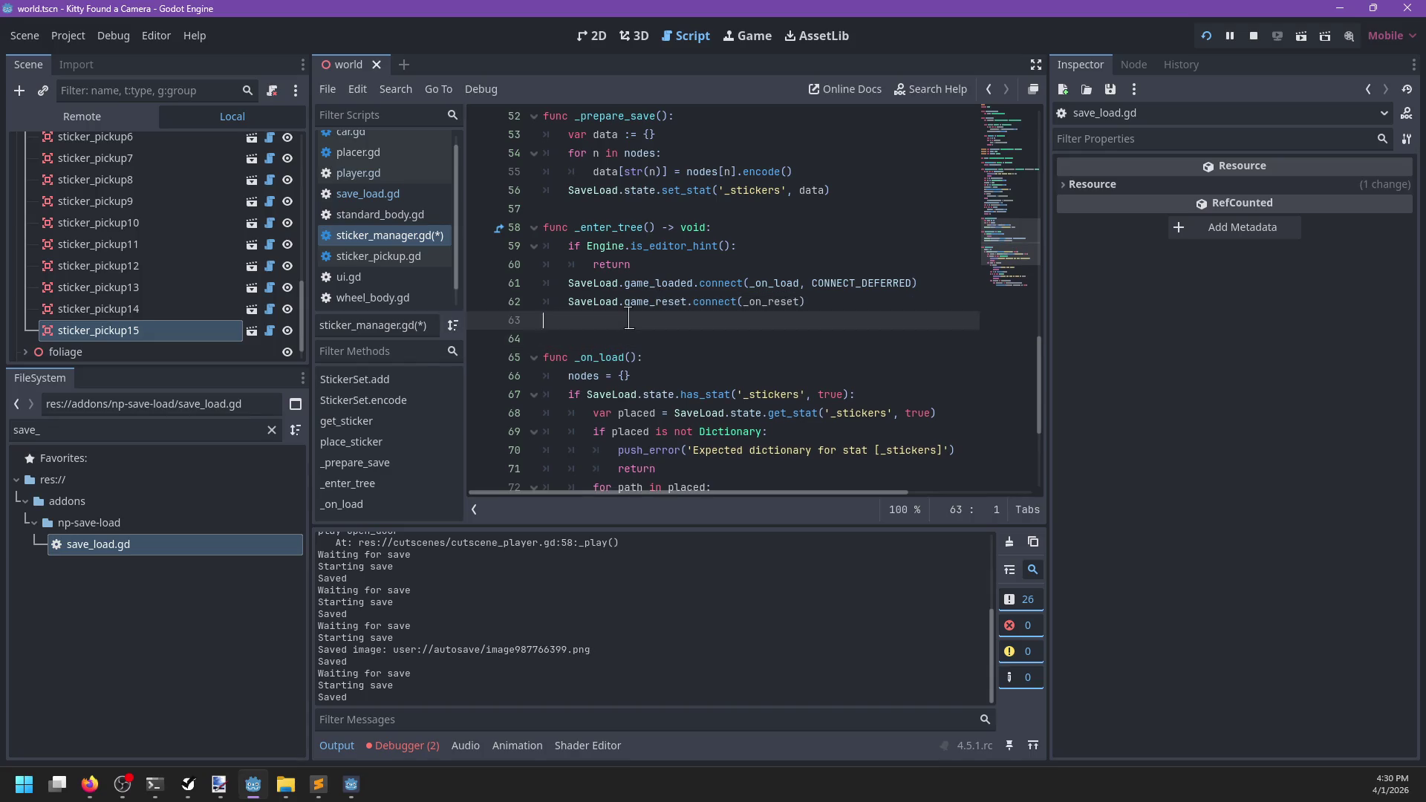
text(func _on_reset():)
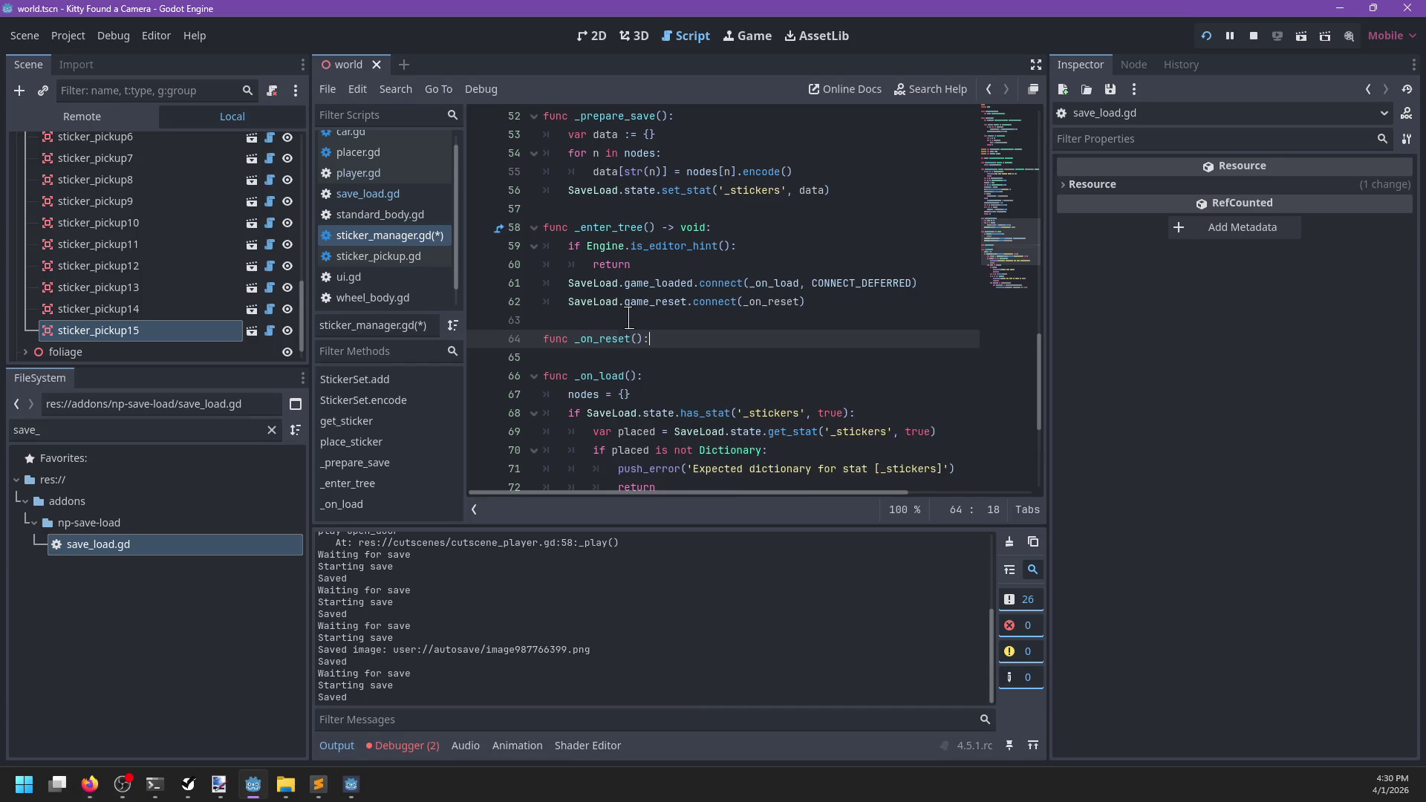
key(Return)
text(node)
text(ear())
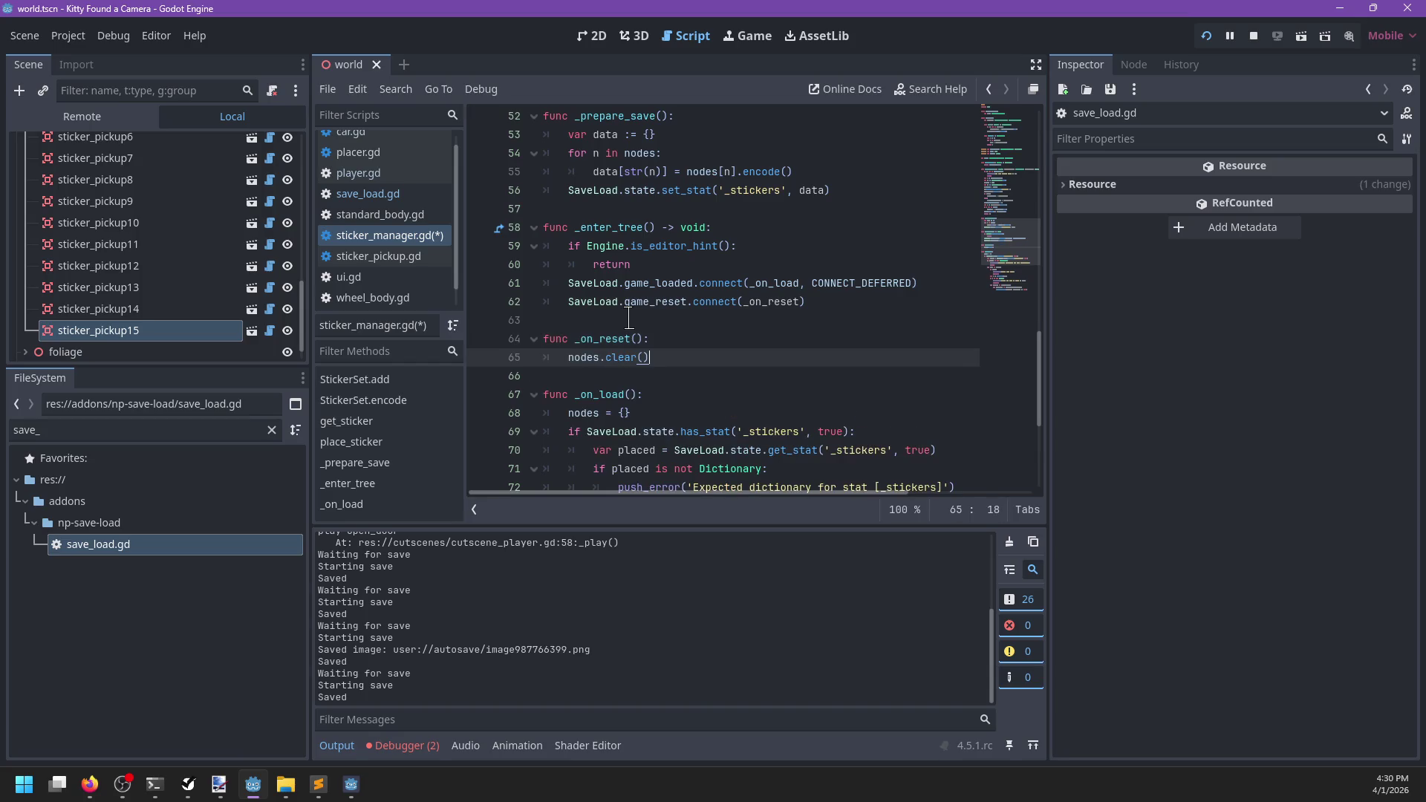
Save sticker_manager.gd and resume the paused Kitty Found a Camera game
scroll(627, 319, up, 15)
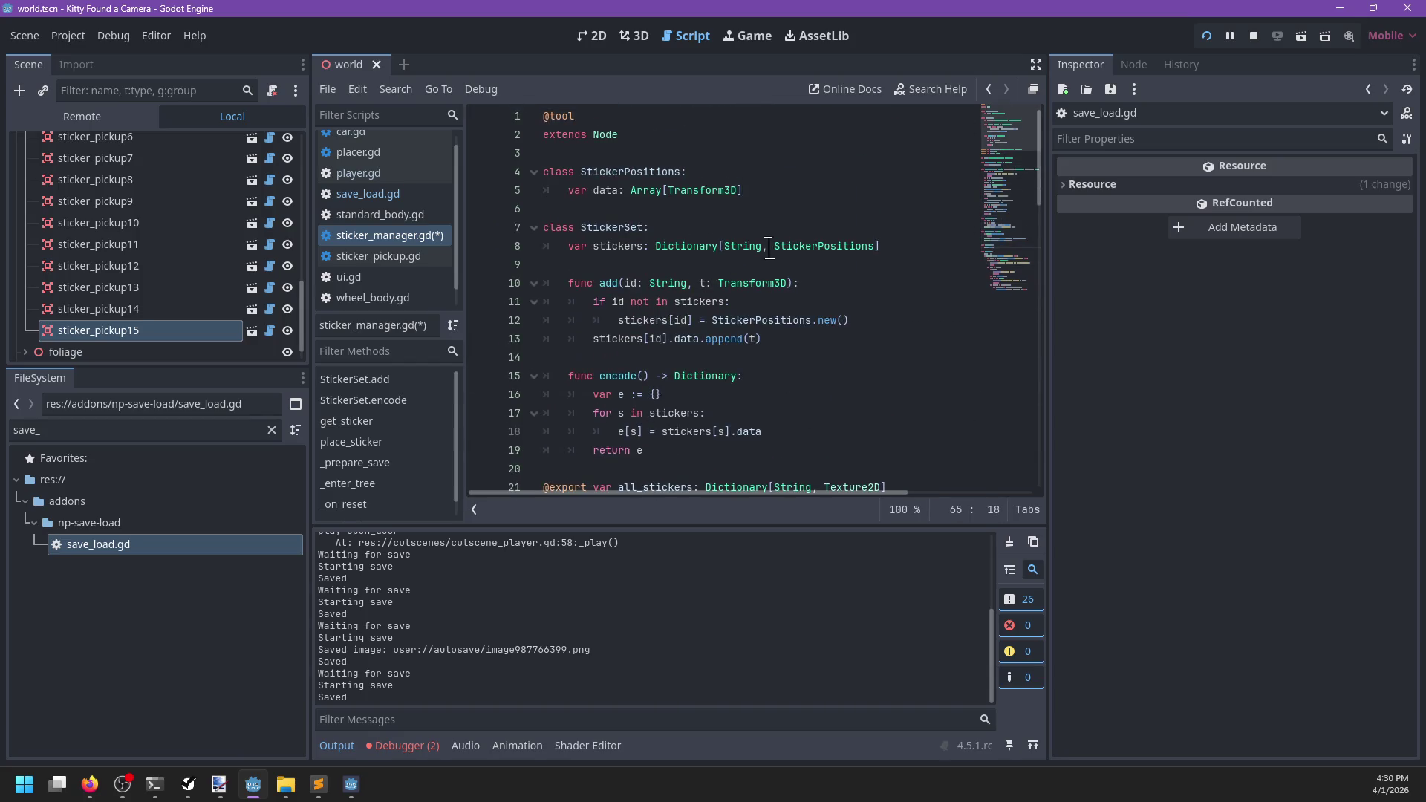
scroll(767, 247, down, 4)
scroll(769, 248, down, 3)
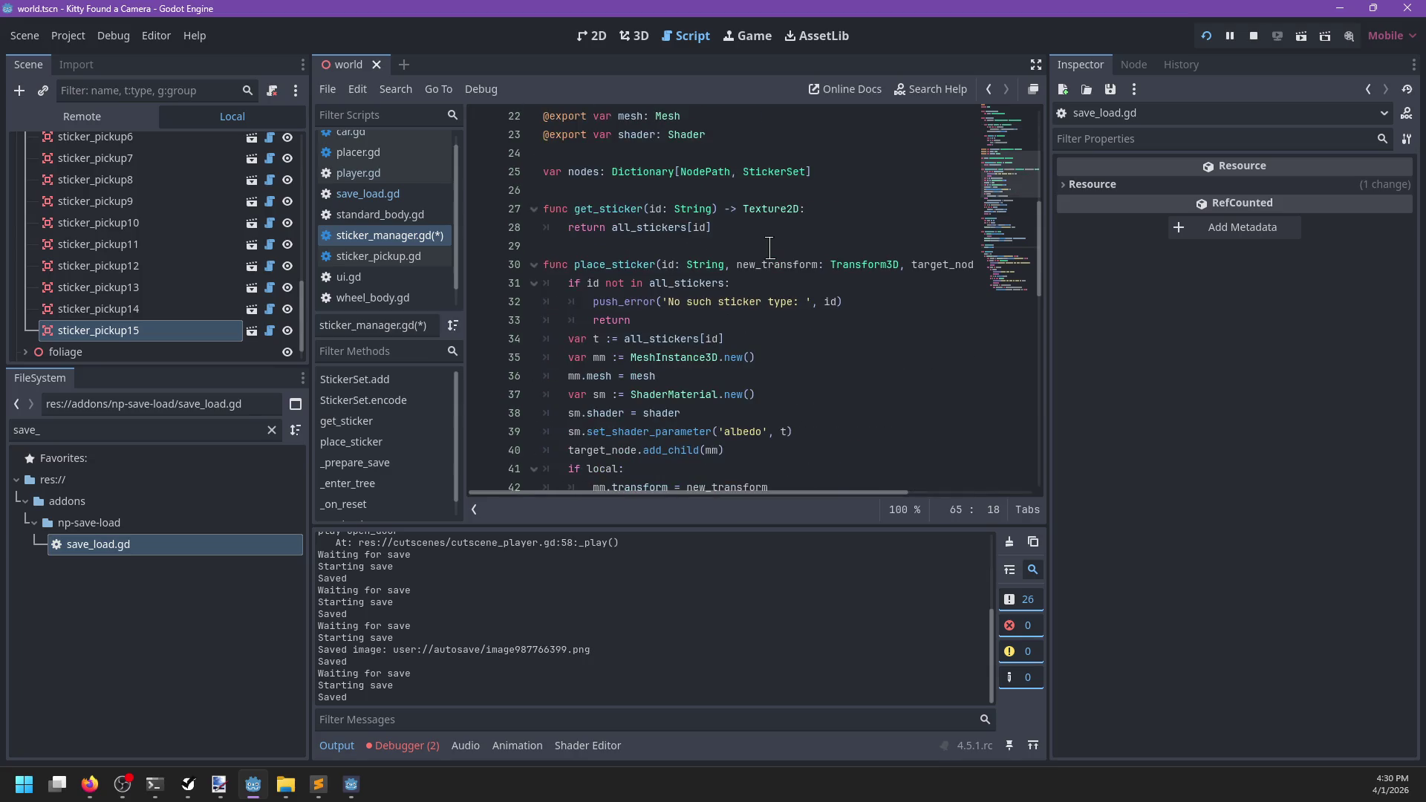
key(ctrl+s)
scroll(767, 248, down, 8)
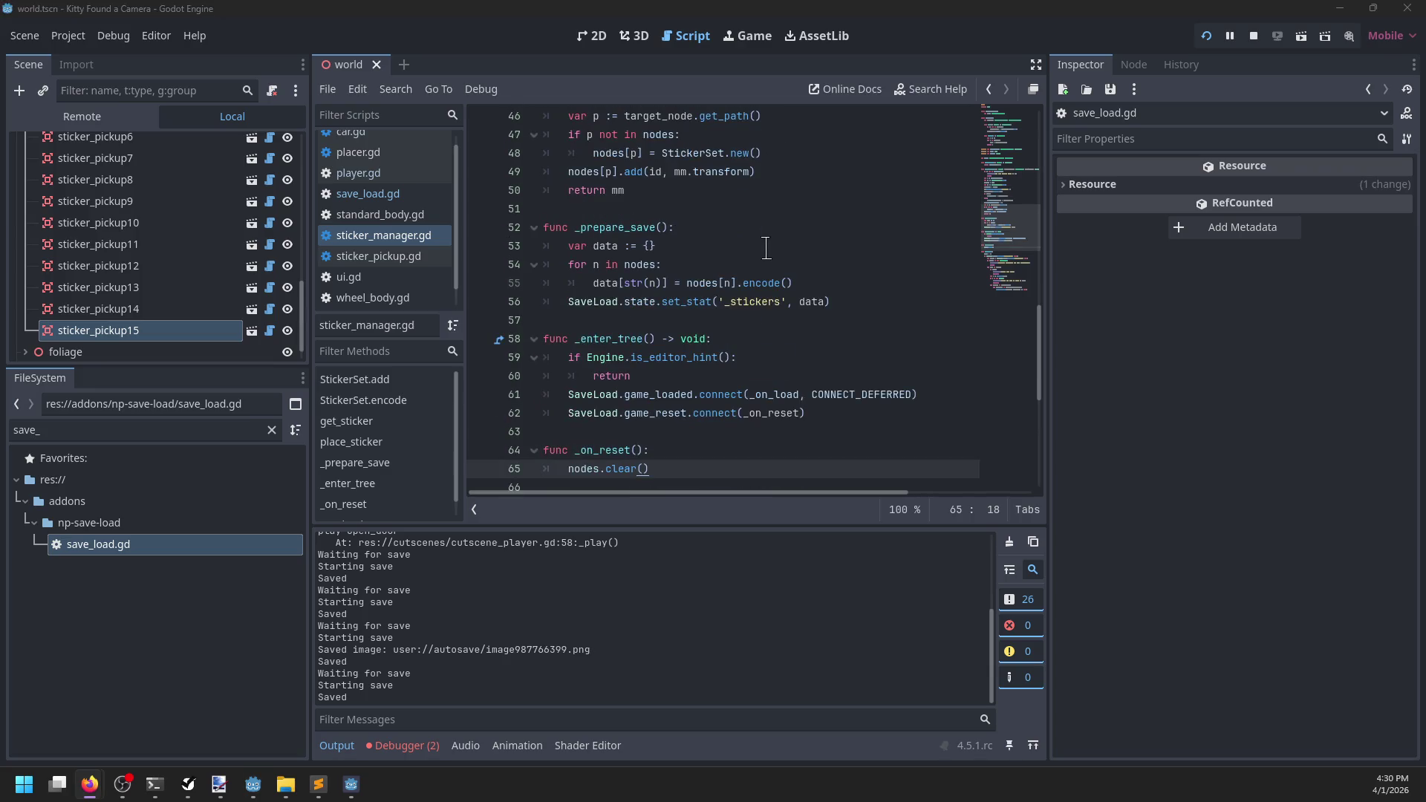
key(alt+Tab)
key(Return)
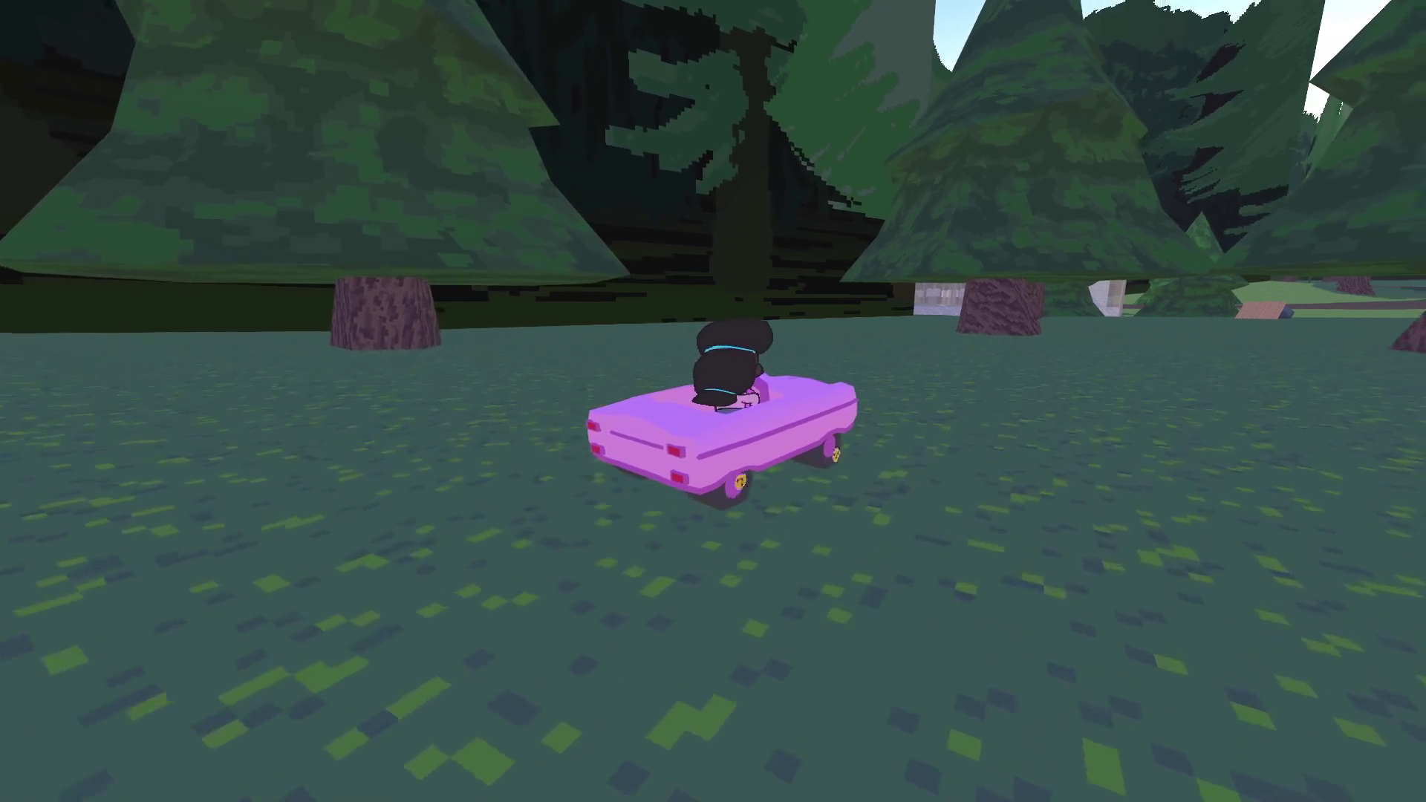
Drive the pink car forward across the grass and river, then steer right toward the path
key(w)
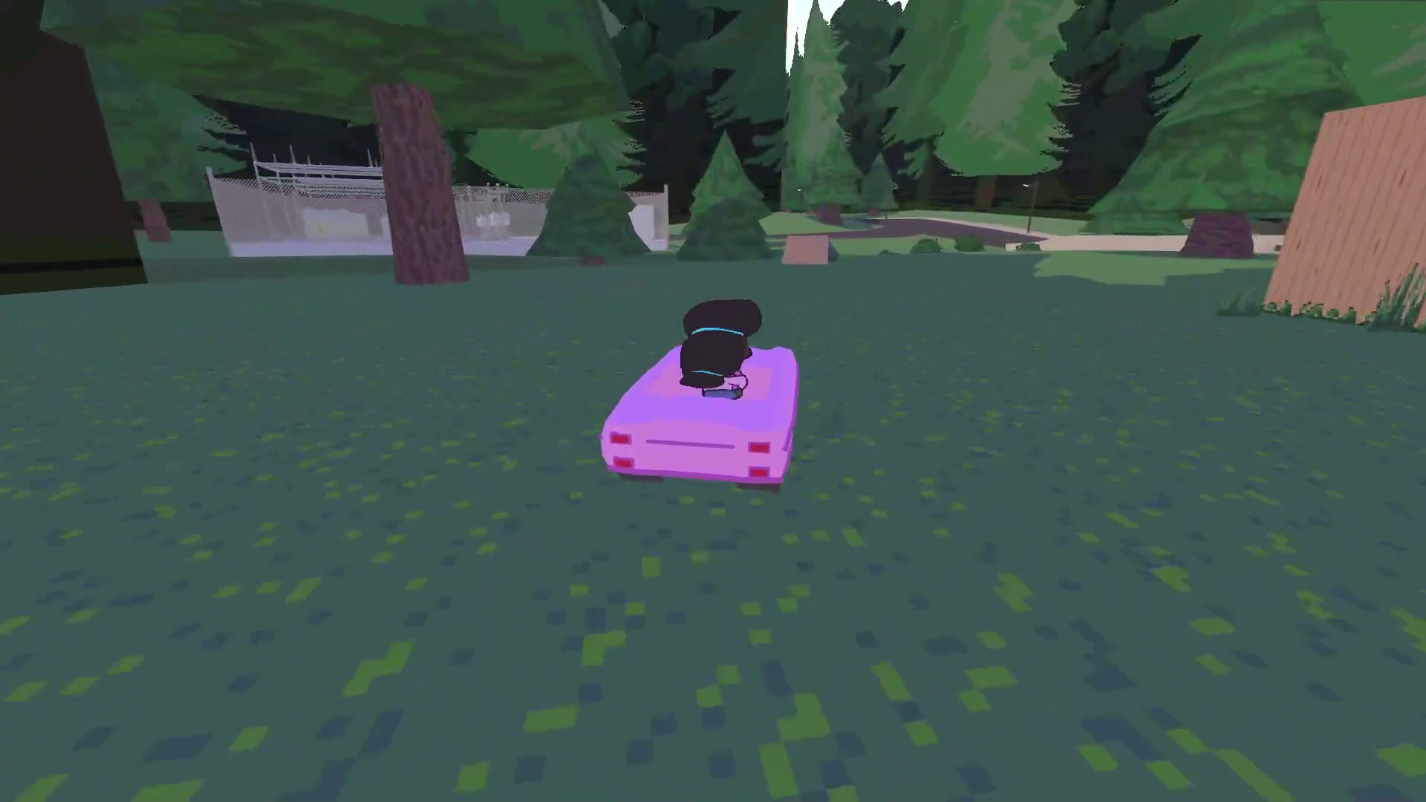
key(w)
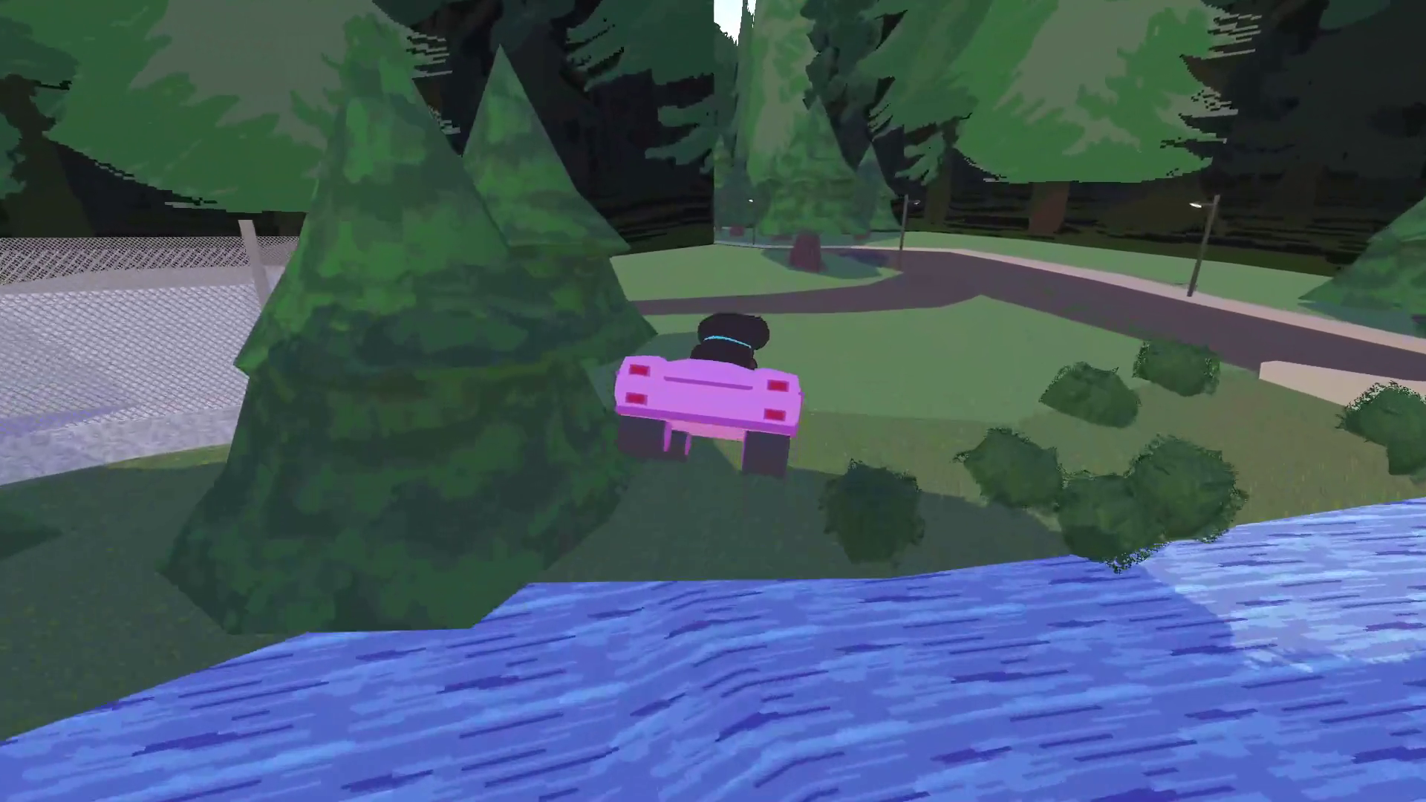
key(w)
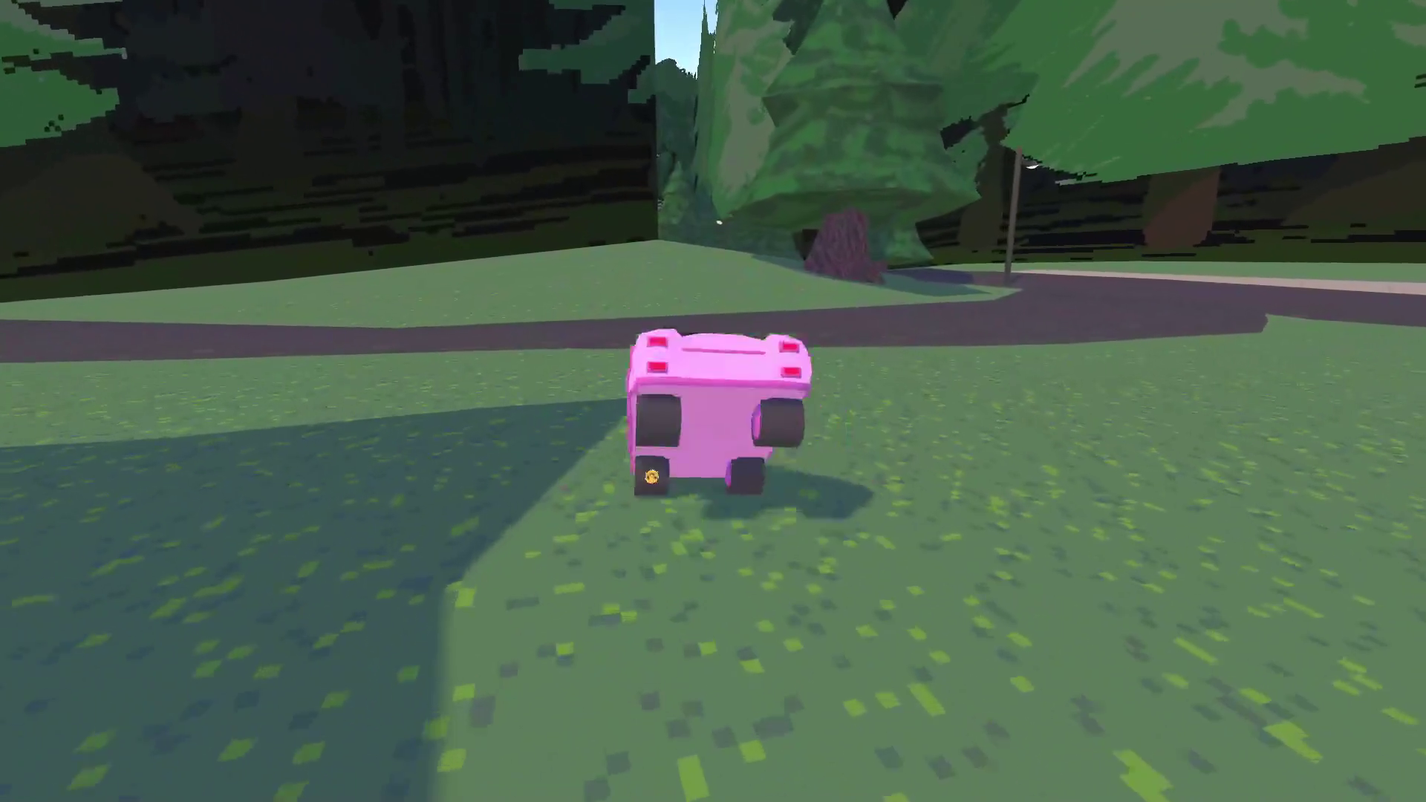
key(w)
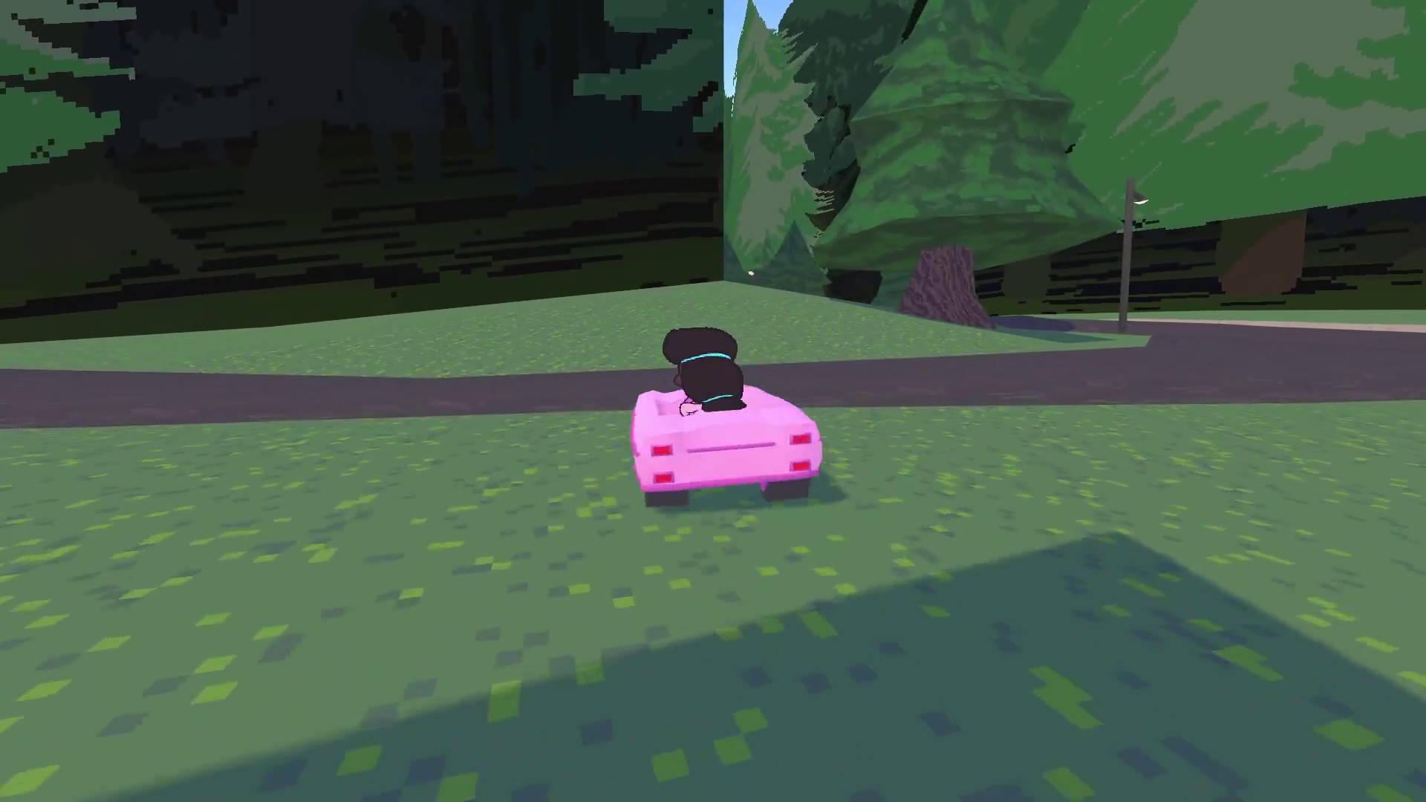
key(d)
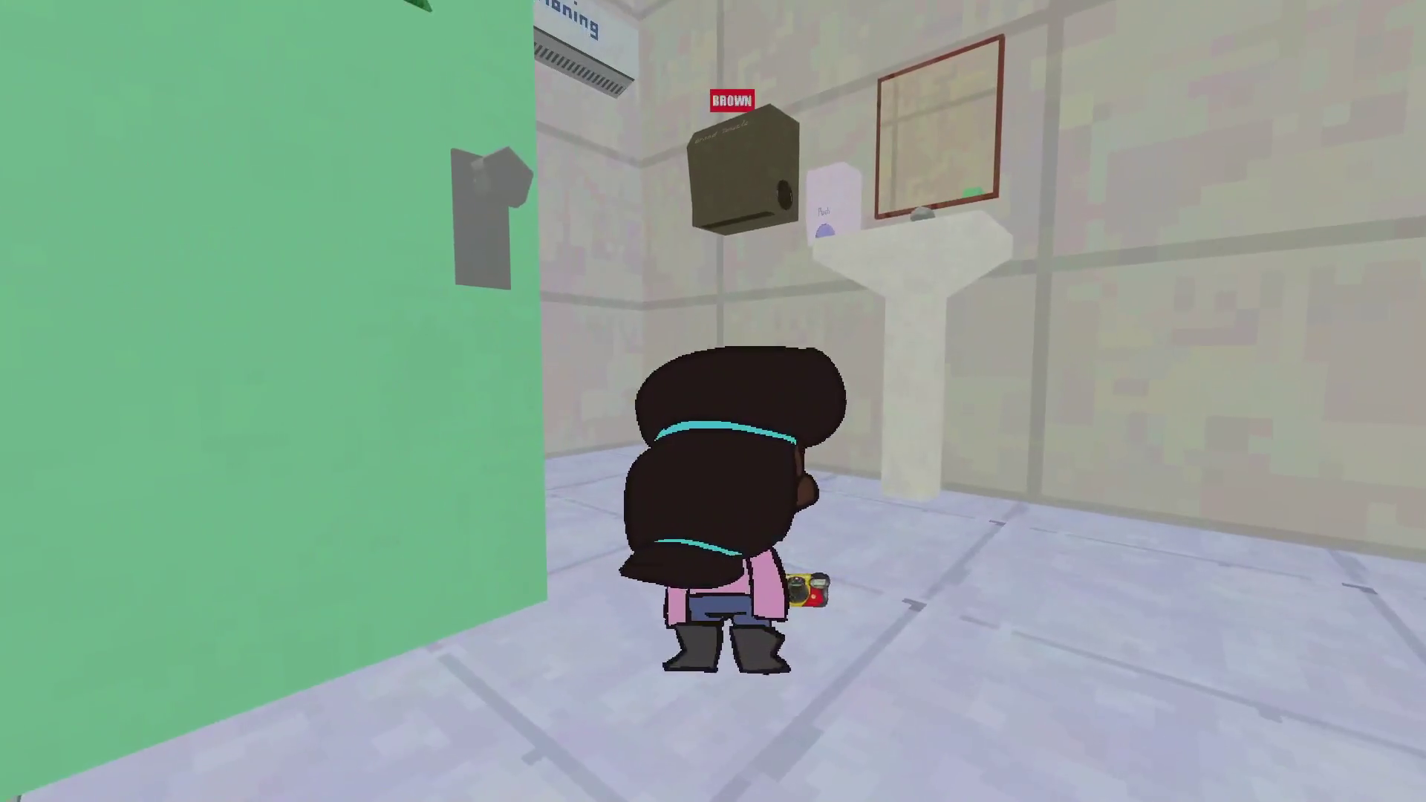
Walk the character around the bathroom by the sink and jump onto the towel dispenser
key(d)
key(a)
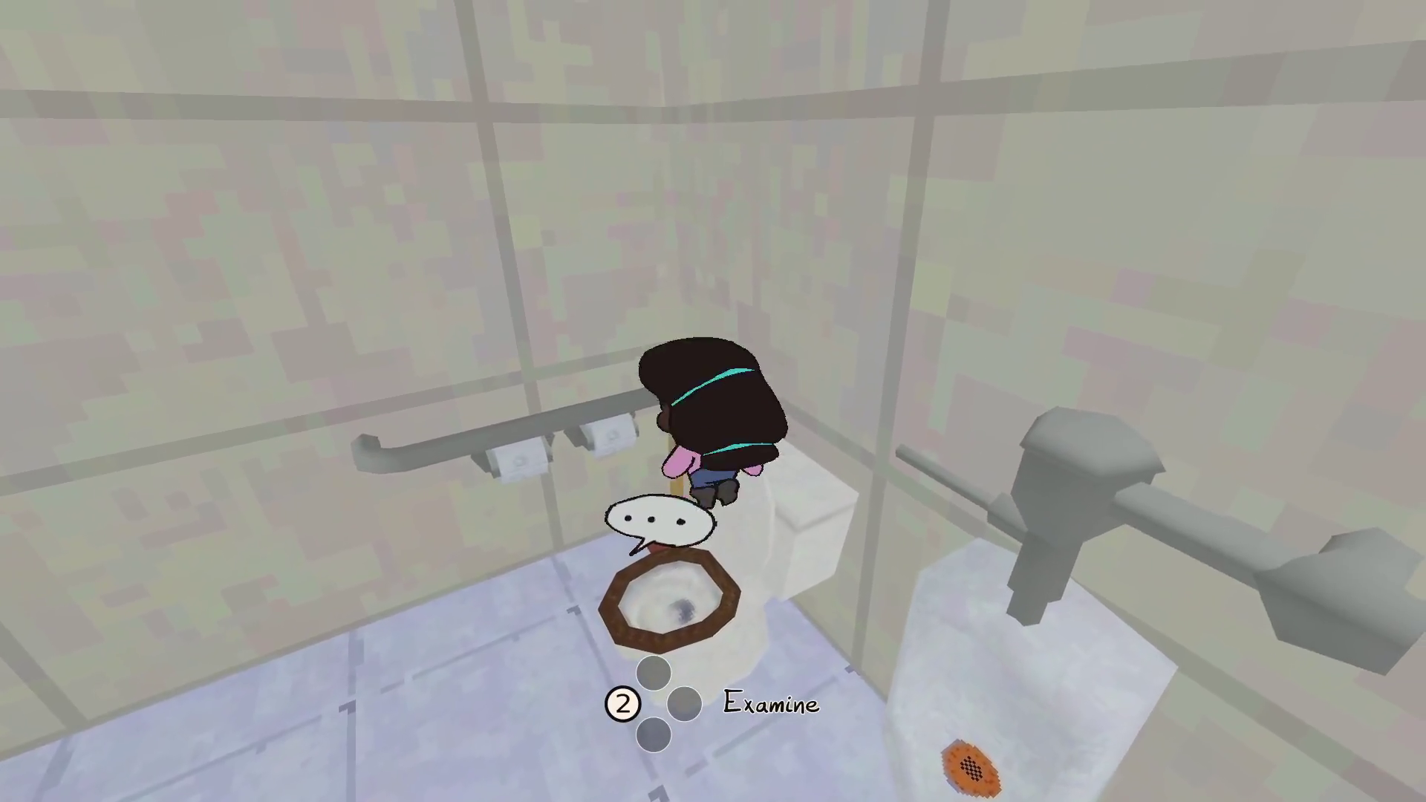
key(s)
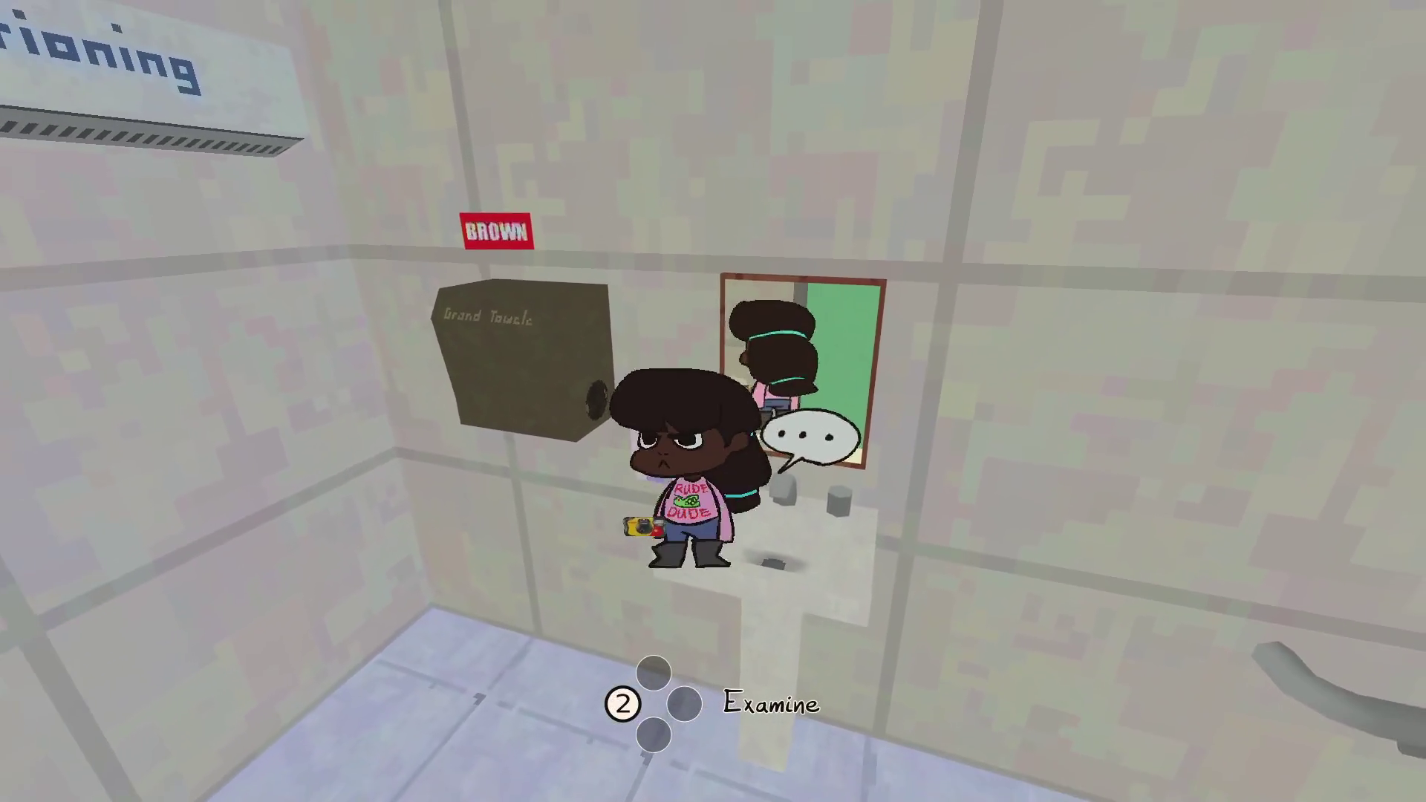
key(space)
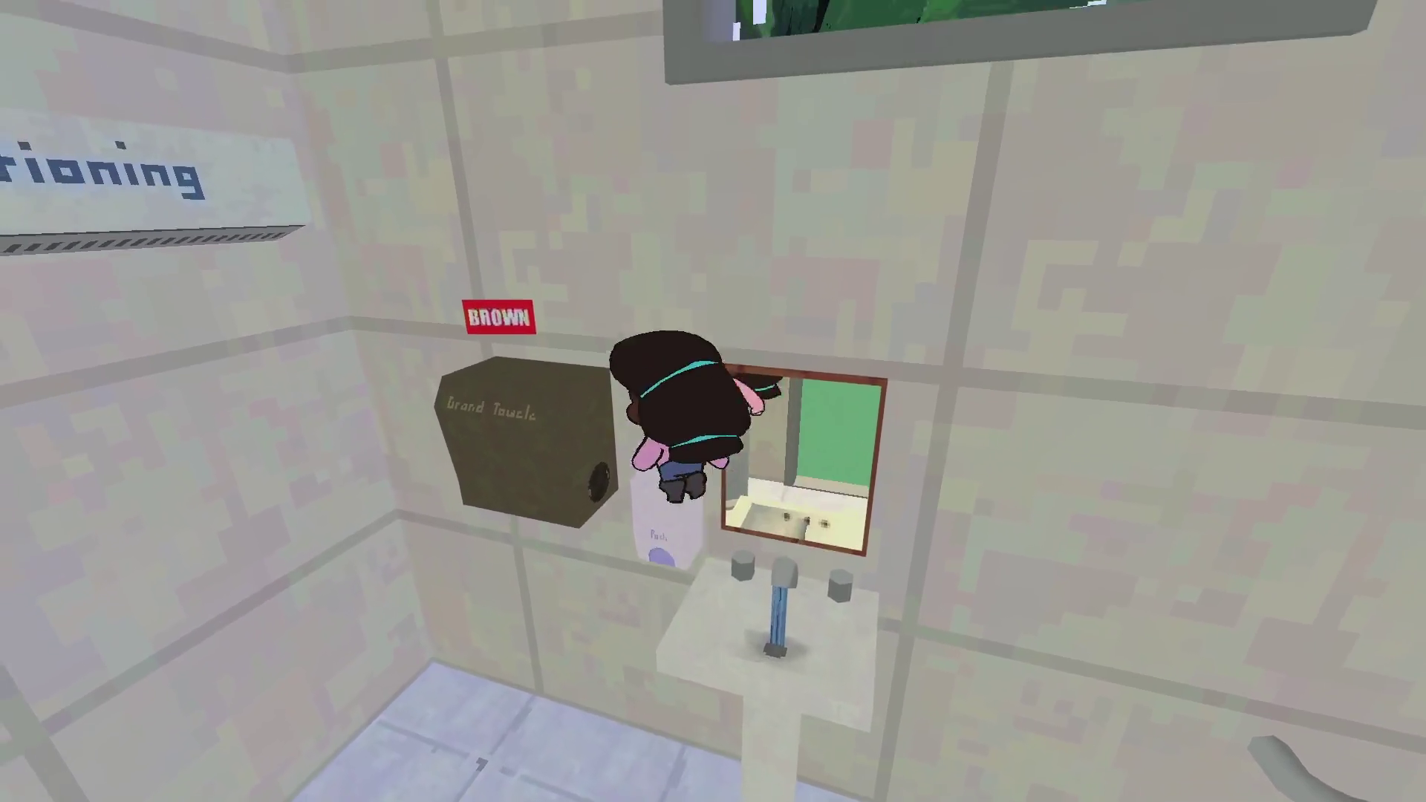